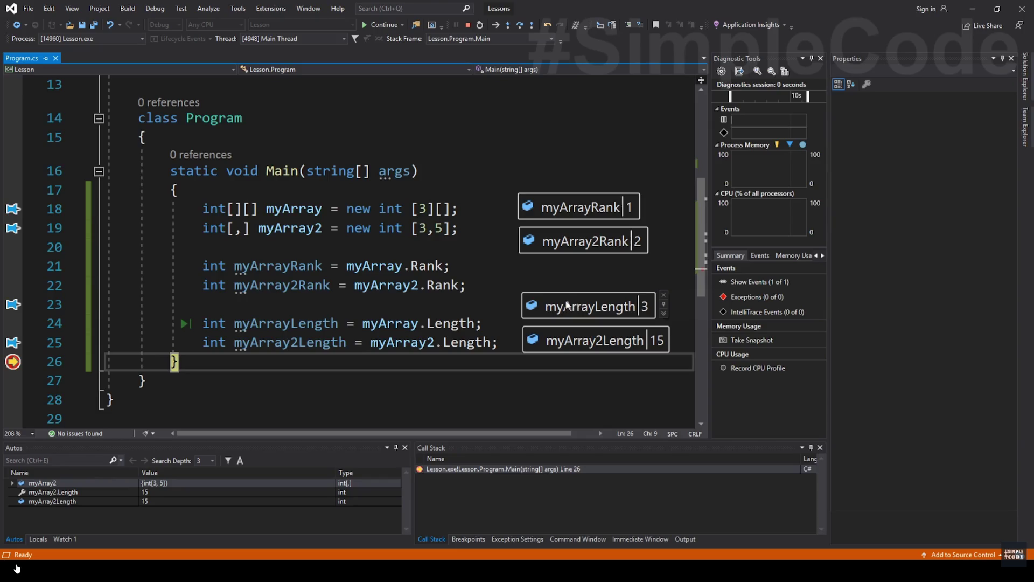
# Align the pinned myArrayRank, myArrayLength and myArray2Length value tips beside the code.
pyautogui.moveTo(543, 202); pyautogui.dragTo(546, 201)
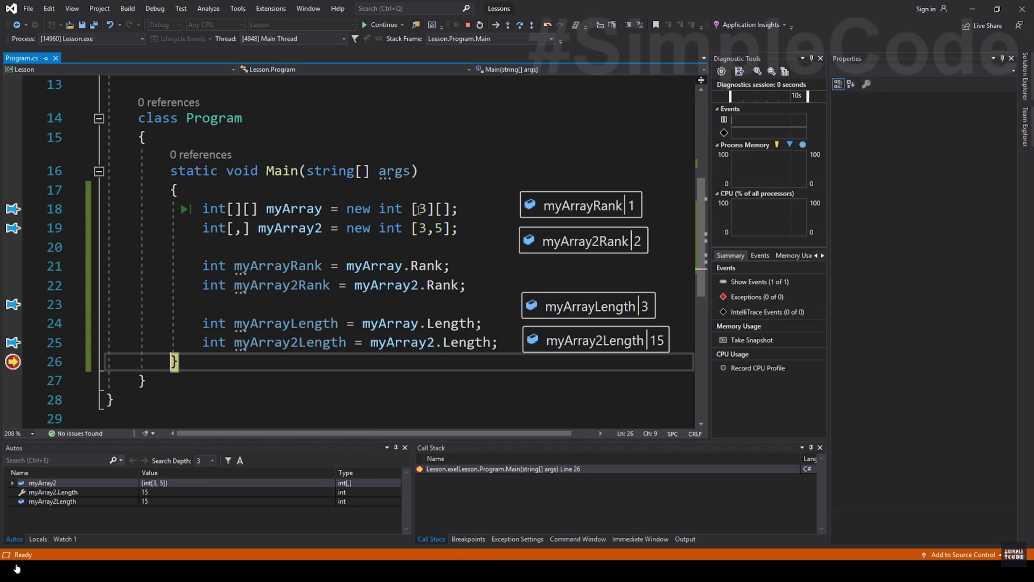
pyautogui.moveTo(538, 296); pyautogui.dragTo(538, 295)
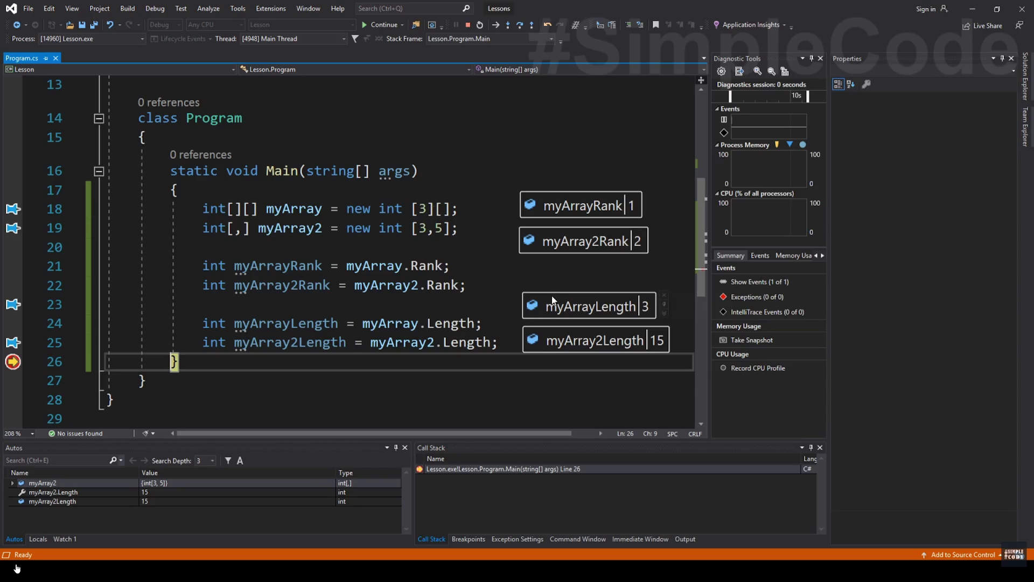
pyautogui.moveTo(554, 294); pyautogui.dragTo(551, 295)
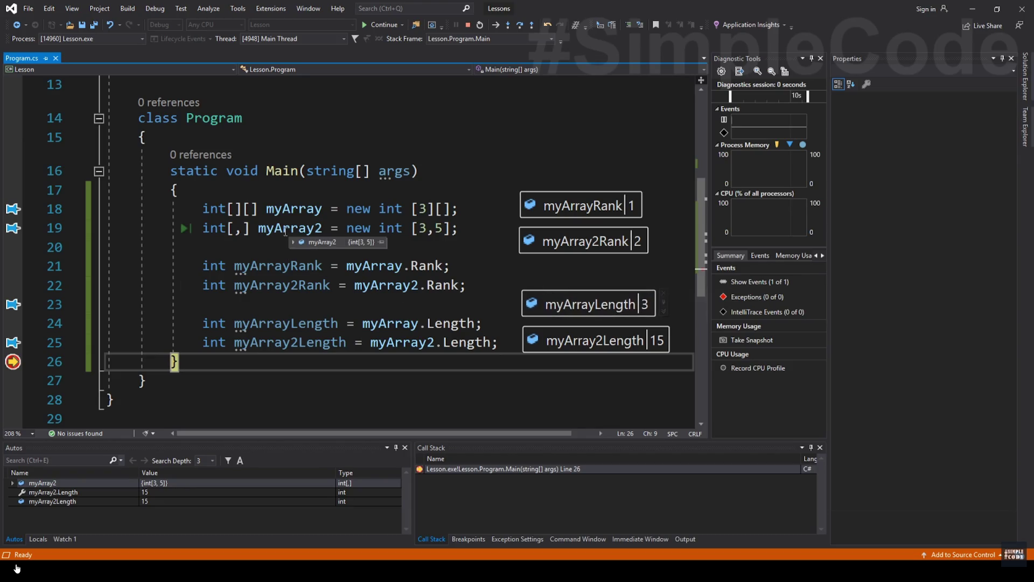
pyautogui.moveTo(546, 332); pyautogui.dragTo(545, 333)
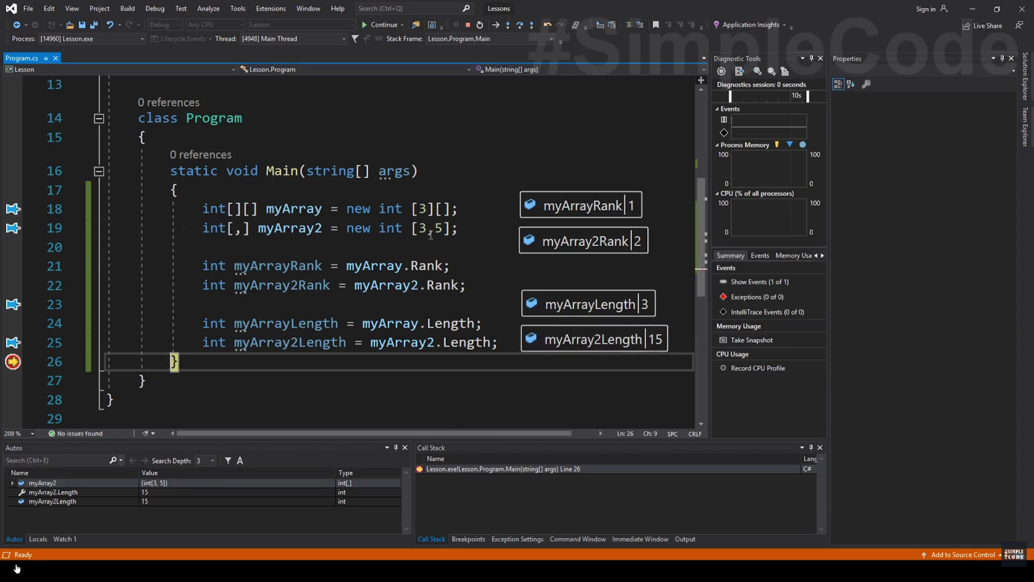
pyautogui.moveTo(546, 335); pyautogui.dragTo(546, 335)
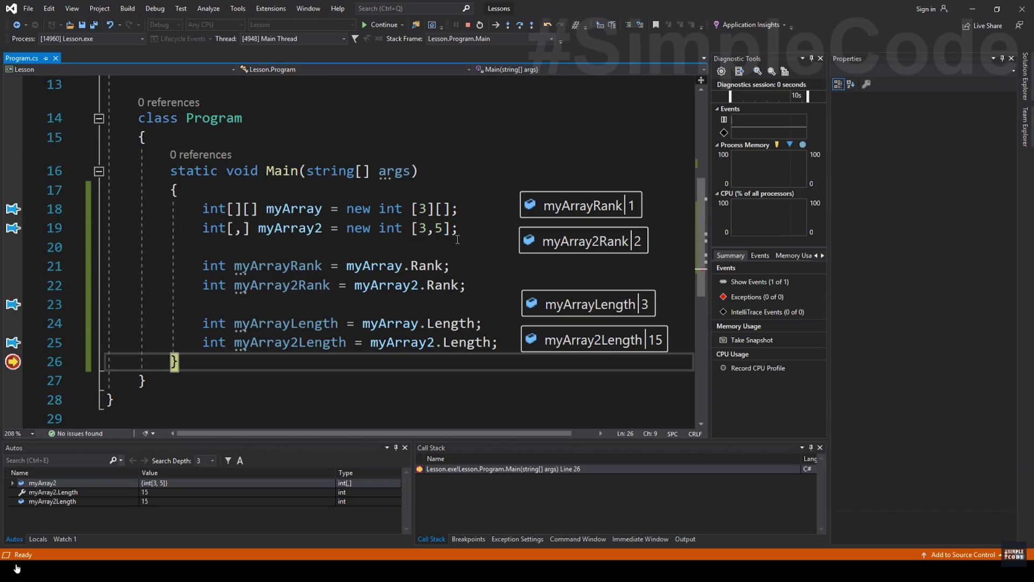
# Select myArray on line 18 and view its int[3][] debugger value.
pyautogui.click(276, 206)
pyautogui.doubleClick(276, 207)
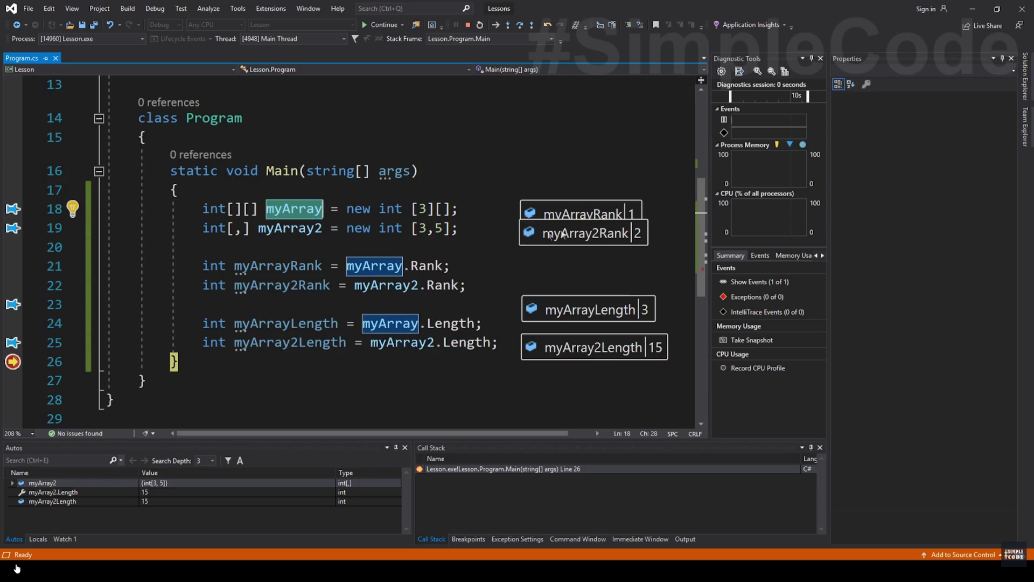
pyautogui.moveTo(563, 233); pyautogui.dragTo(565, 246)
pyautogui.moveTo(291, 211)
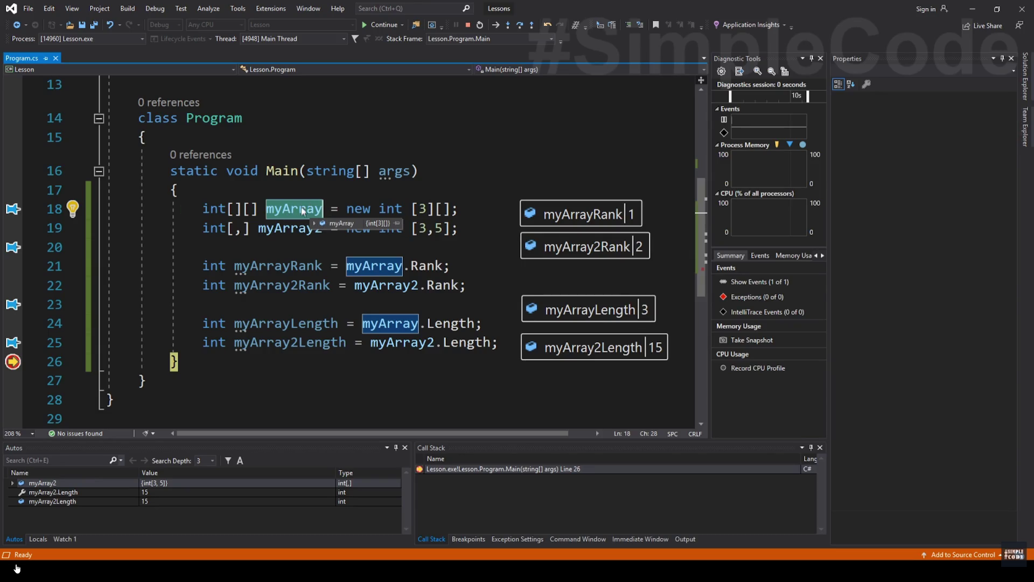
pyautogui.moveTo(593, 493)
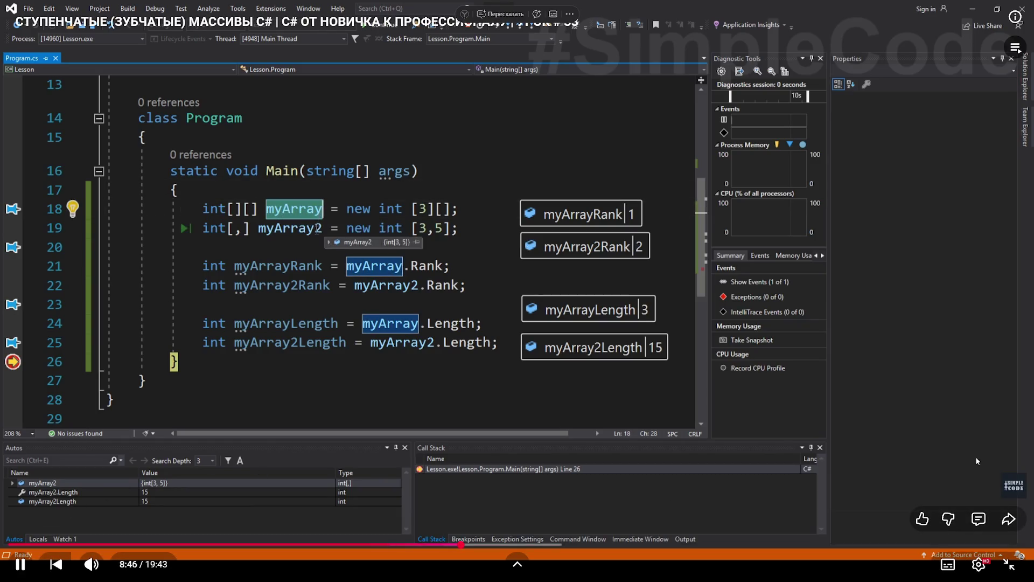
# Pause and resume the tutorial video while following the cleanup of Main.
pyautogui.click(887, 460)
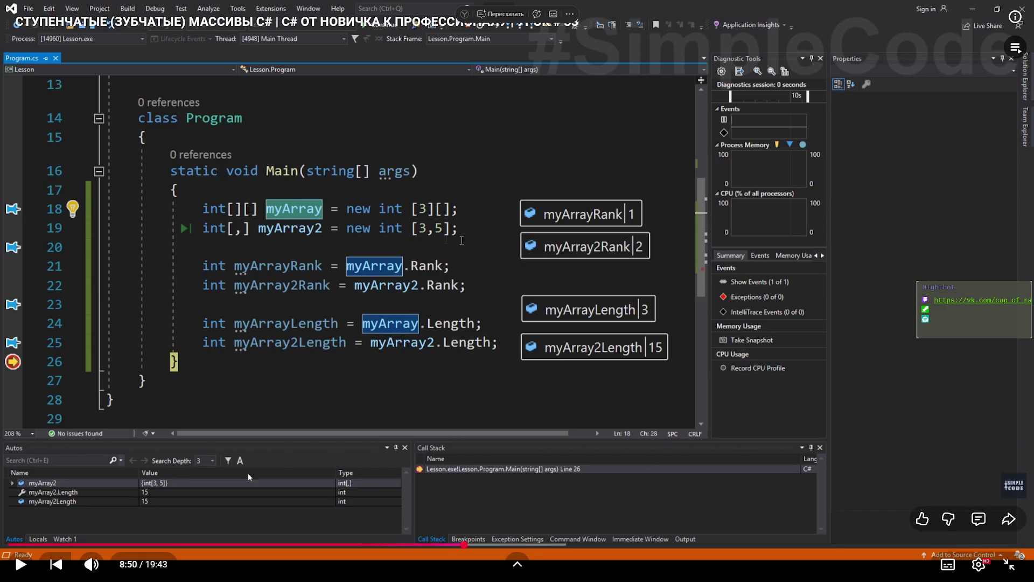
pyautogui.click(16, 566)
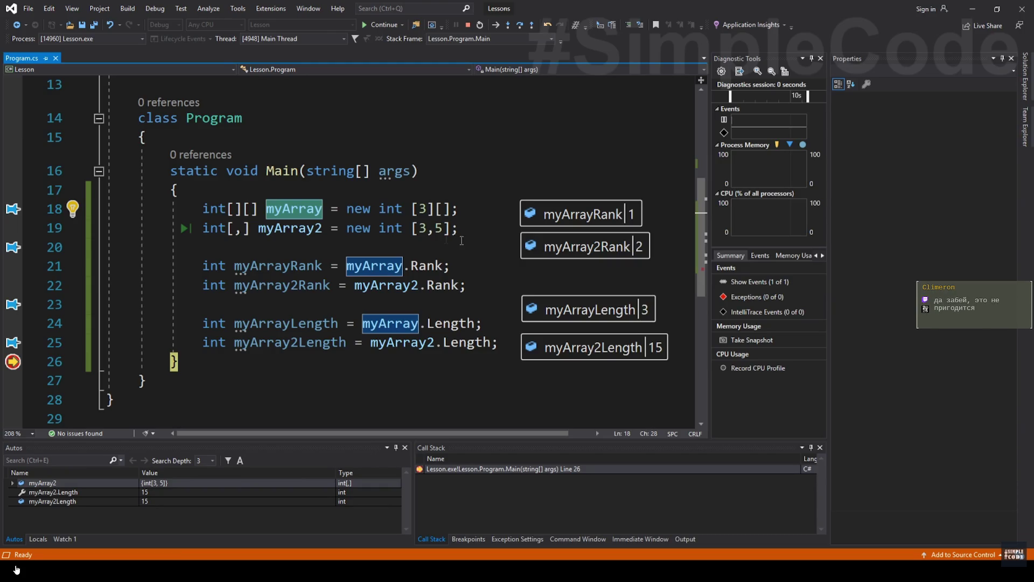
pyautogui.moveTo(14, 573)
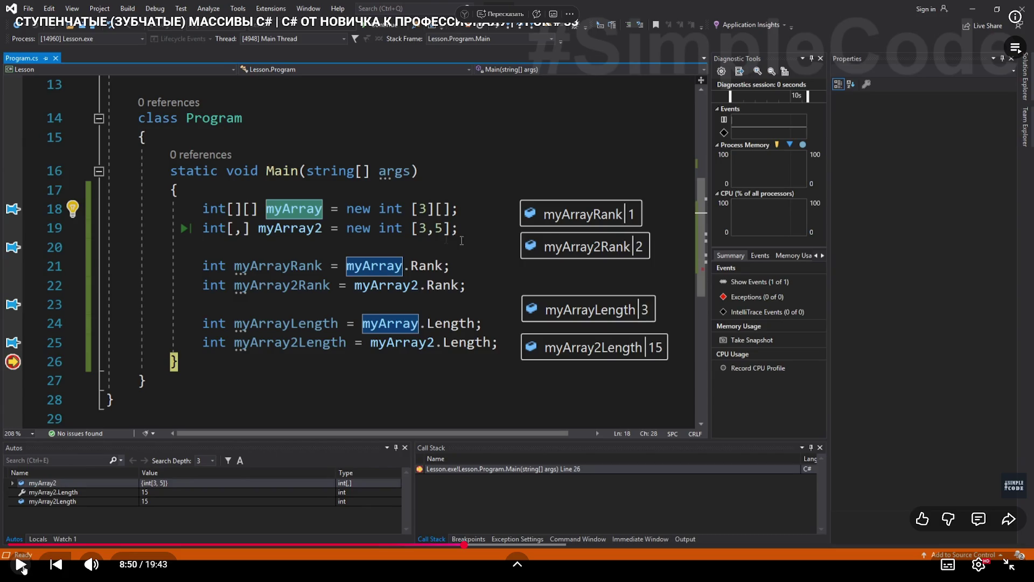
pyautogui.click(21, 567)
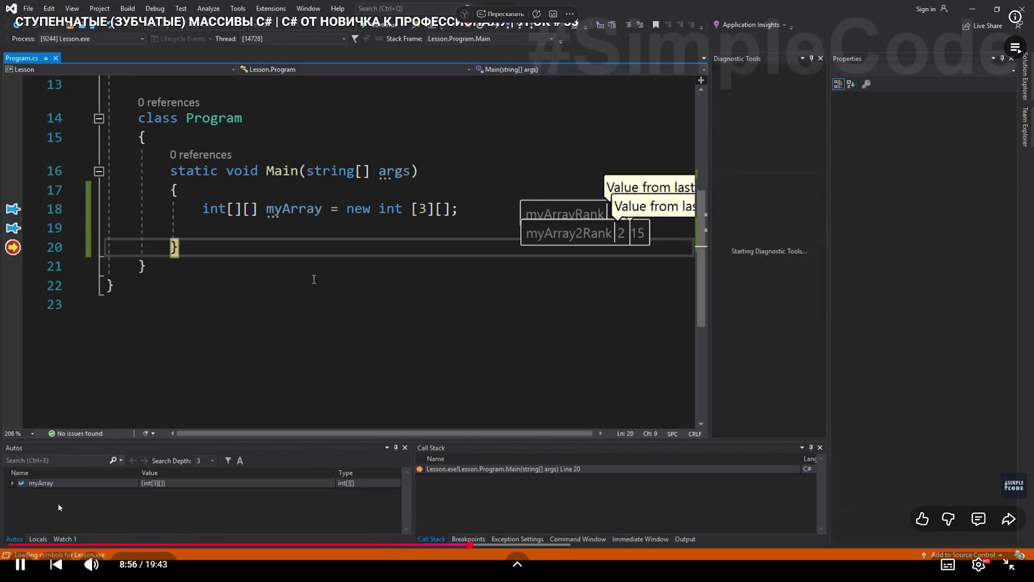
# Pause and resume the tutorial video to watch the null-rows check.
pyautogui.click(59, 508)
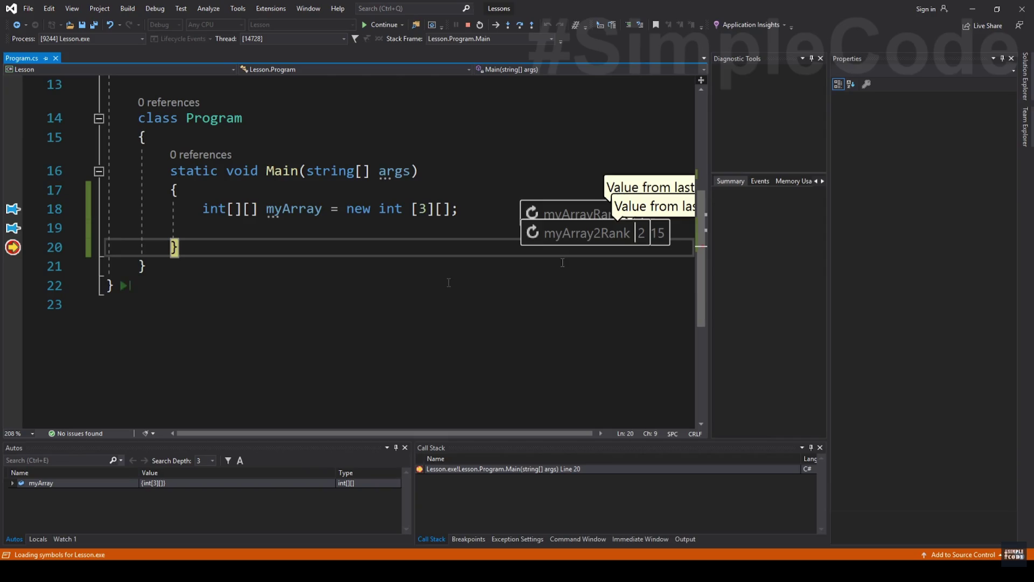
pyautogui.click(22, 564)
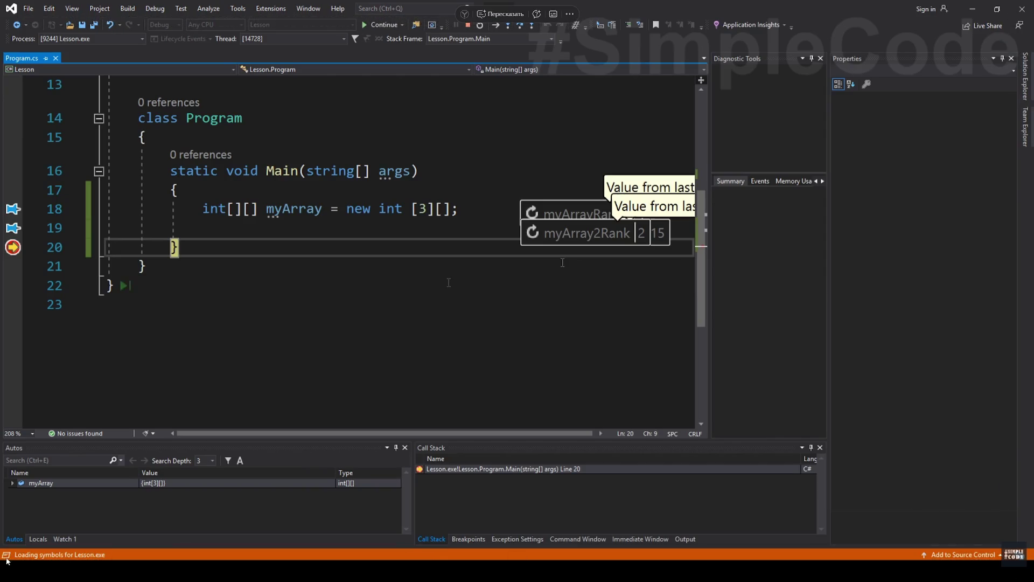
pyautogui.click(21, 565)
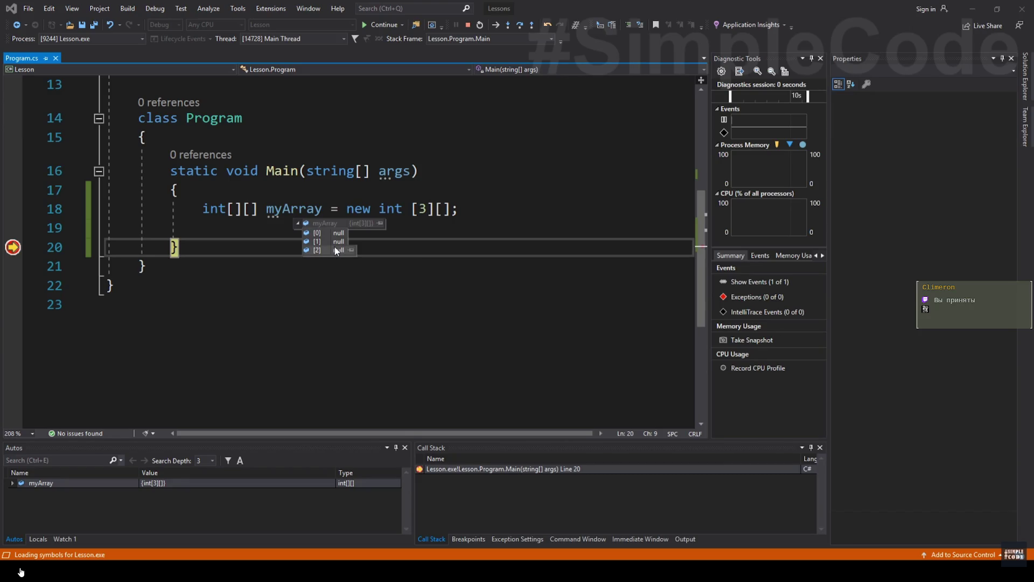
# Follow the tutorial video through several pauses and resumes.
pyautogui.click(187, 448)
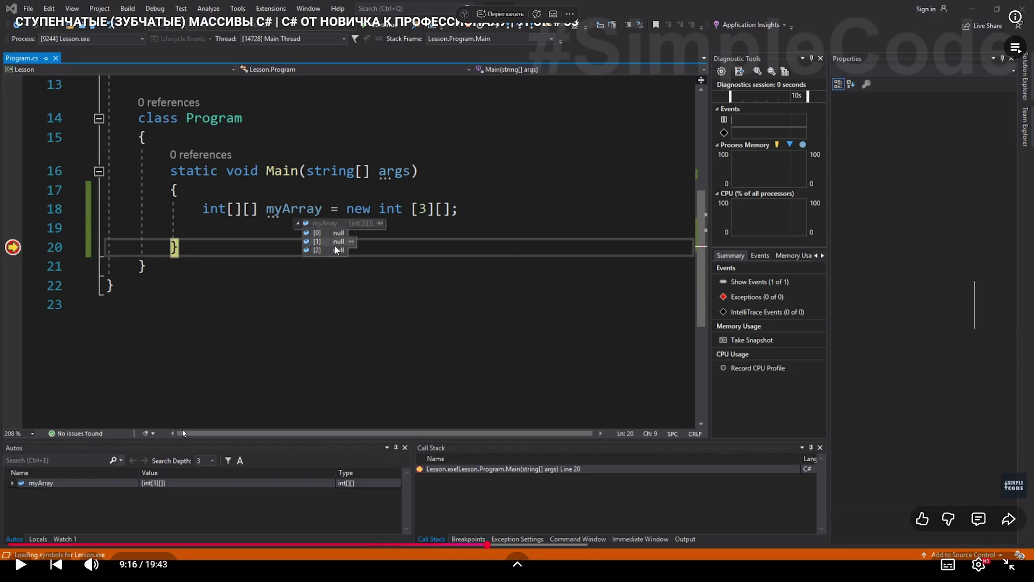
pyautogui.click(199, 422)
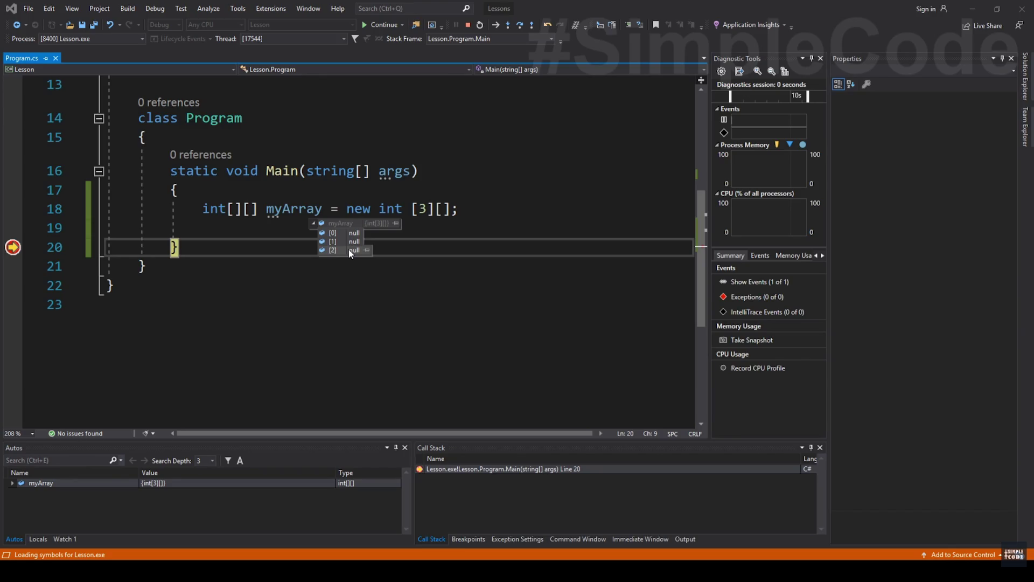
pyautogui.click(227, 383)
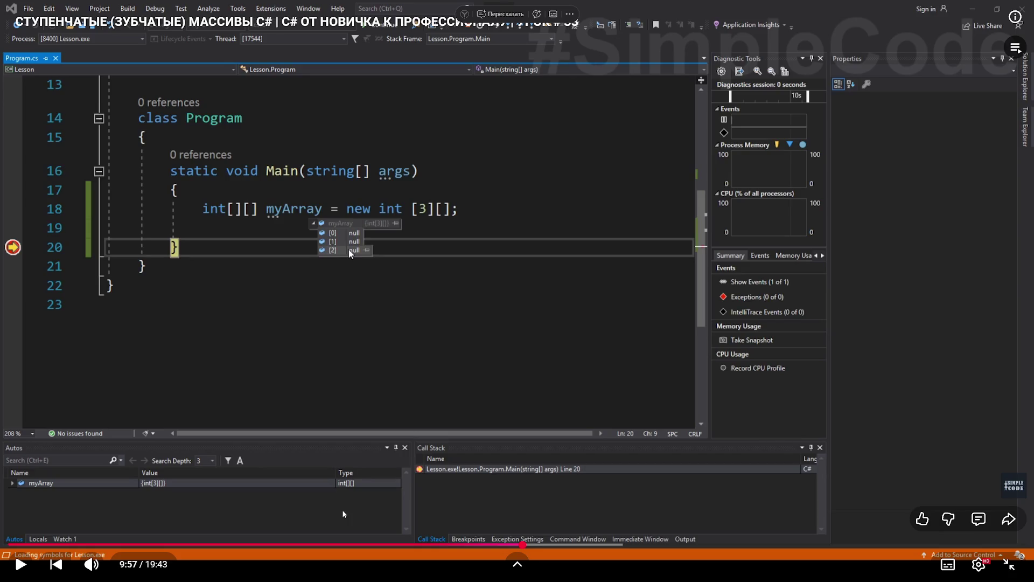
pyautogui.click(327, 446)
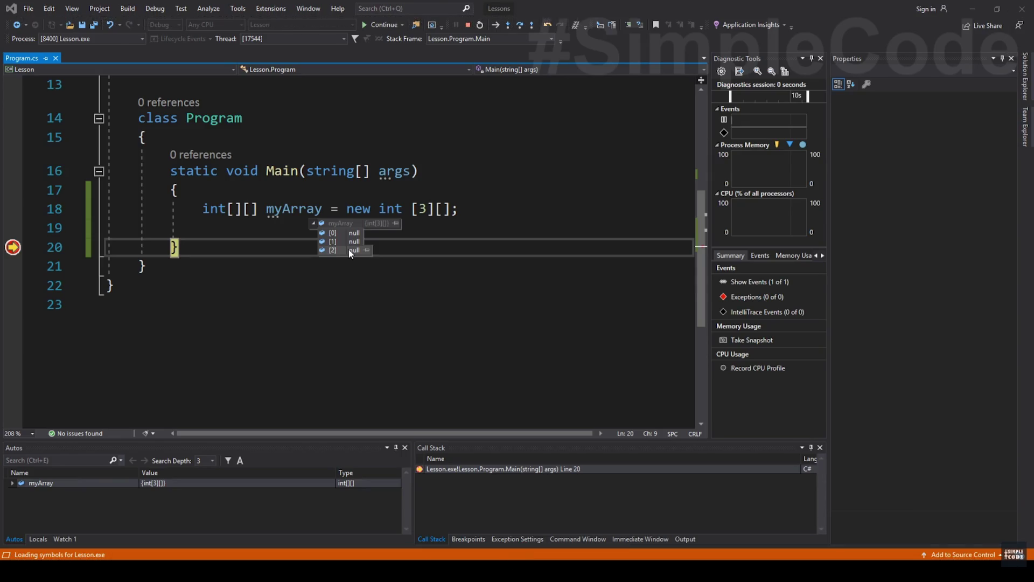
pyautogui.click(360, 417)
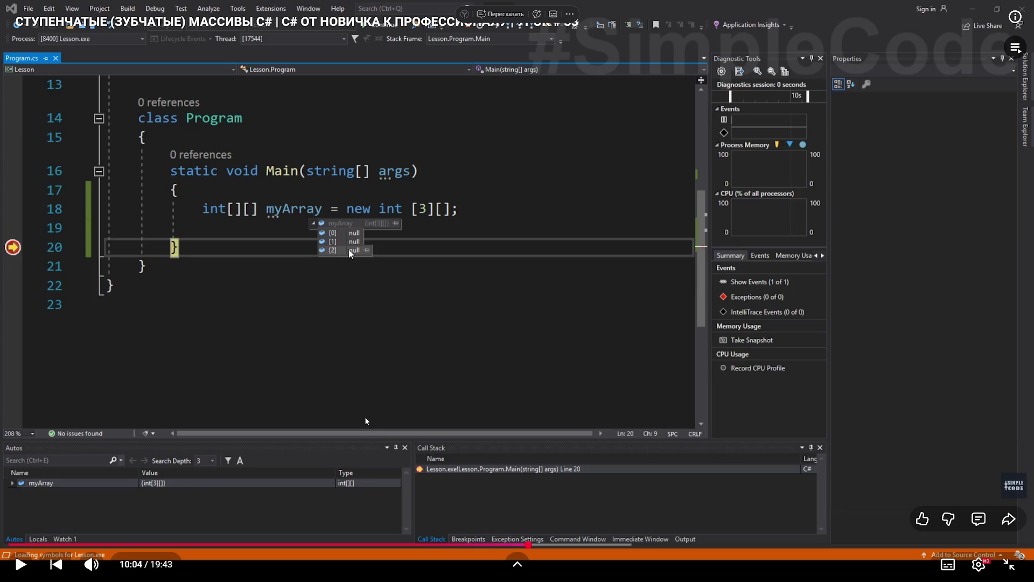
pyautogui.click(371, 391)
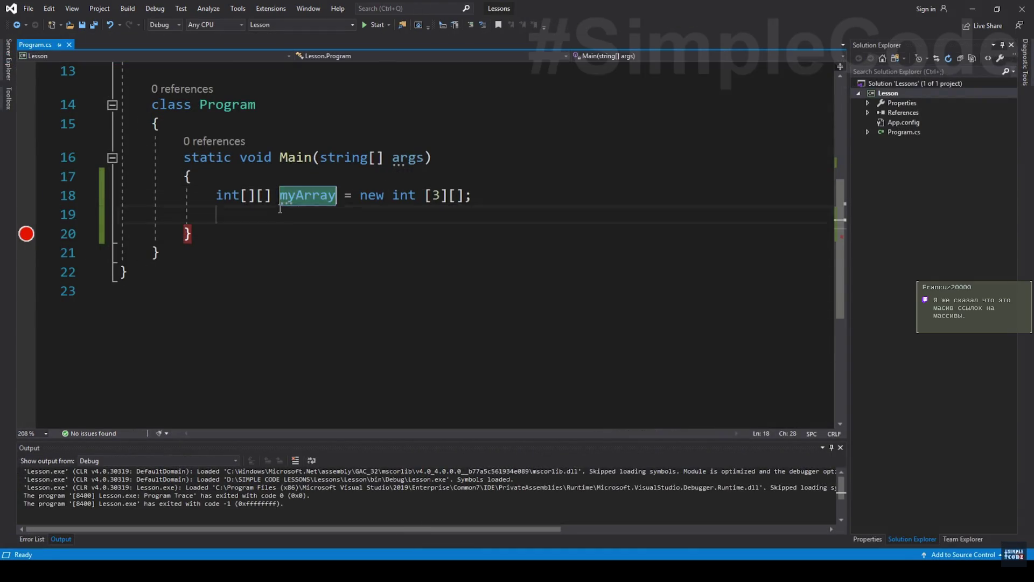
# Declare int[] arr; above myArray, set a breakpoint on the myArray line and debug.
pyautogui.write('int[] arr;')
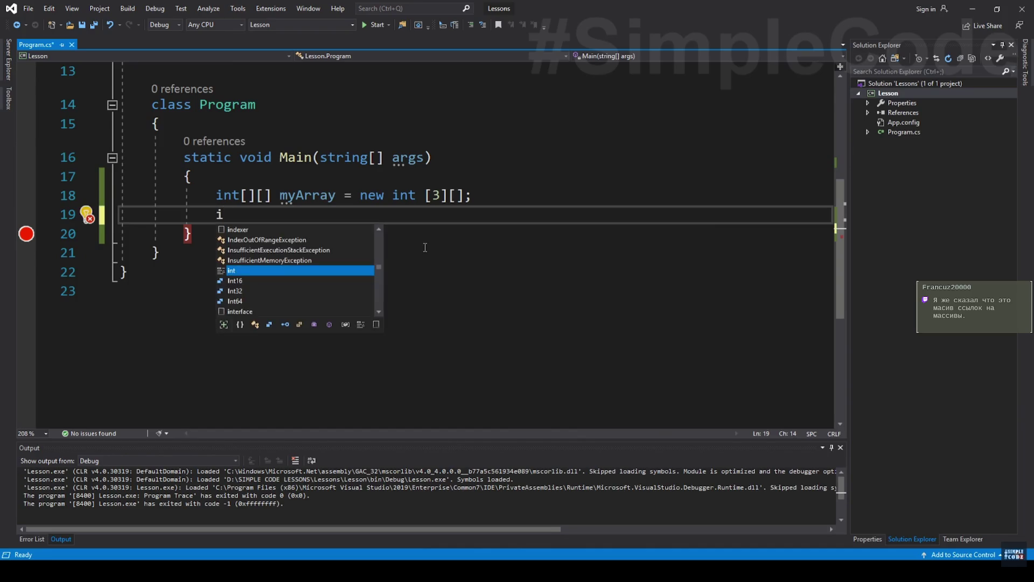
pyautogui.hotkey('alt', 'Up')
pyautogui.press('Return')
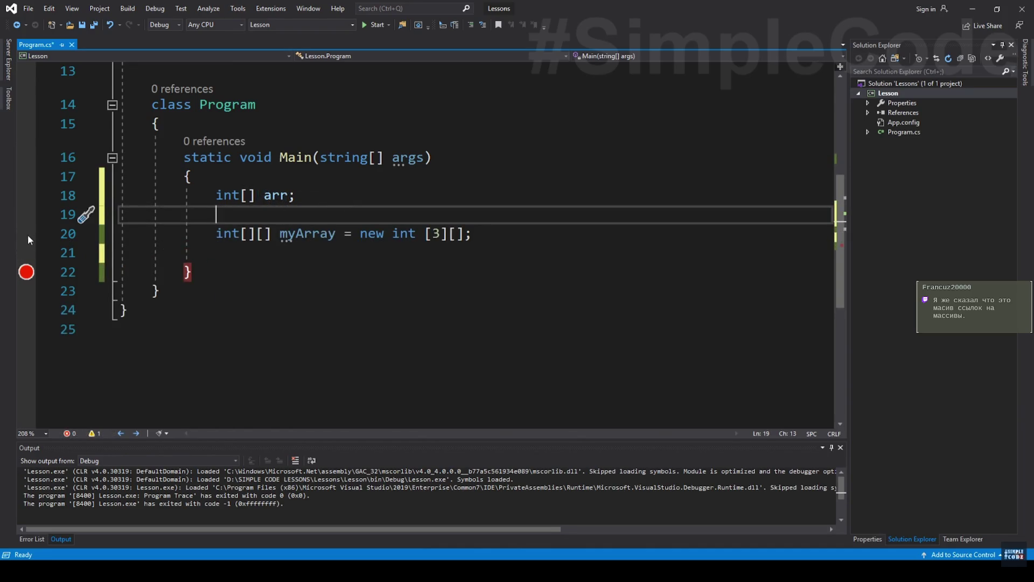
pyautogui.click(26, 233)
pyautogui.press('F5')
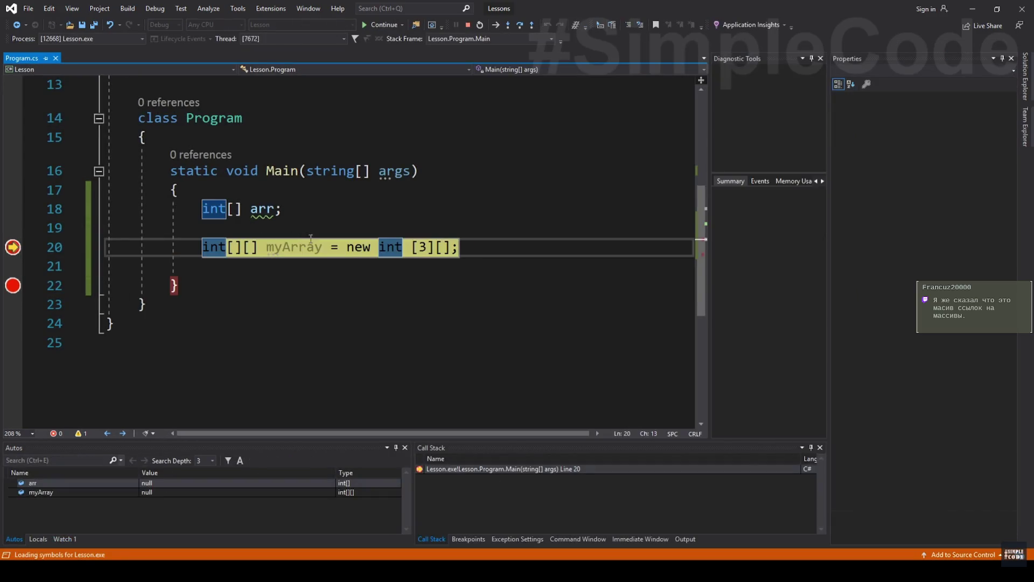
pyautogui.moveTo(263, 213)
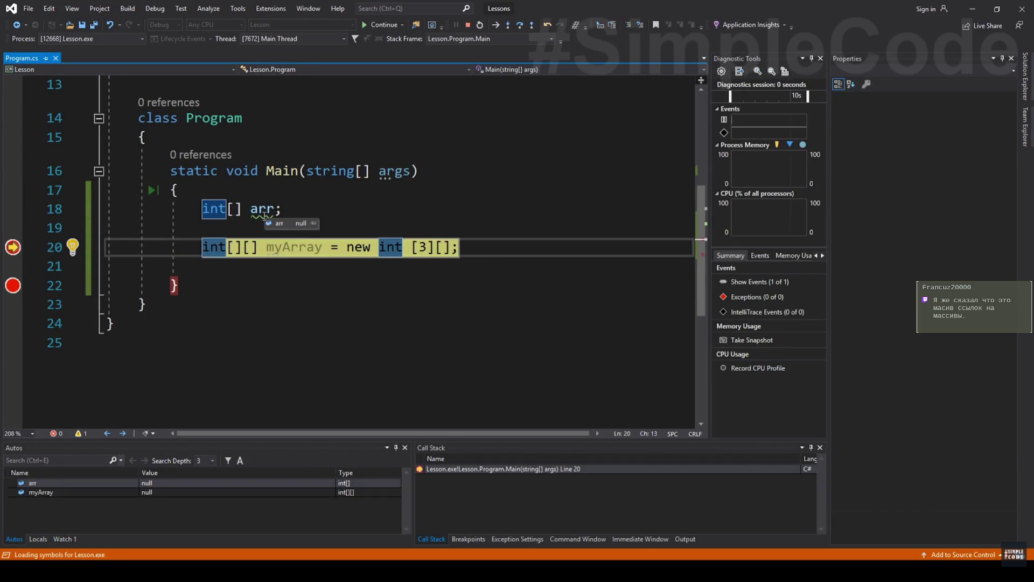
pyautogui.click(276, 209)
pyautogui.hotkey('shift', 'F5')
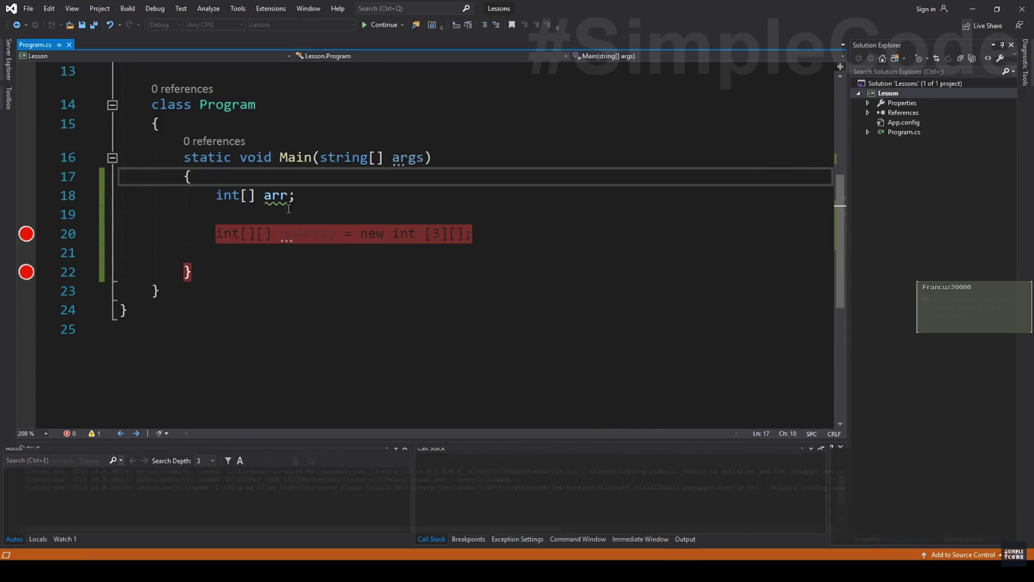
# Initialize arr as new int[10] and confirm in the debugger it holds ten zeros.
pyautogui.write('new')
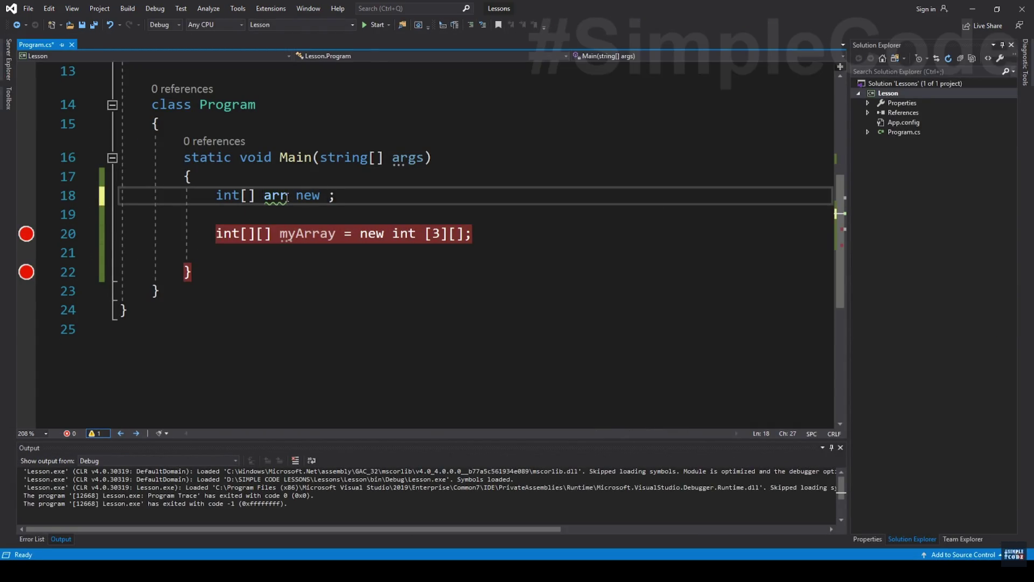
pyautogui.press('BackSpace')
pyautogui.press('BackSpace')
pyautogui.write('= new int[')
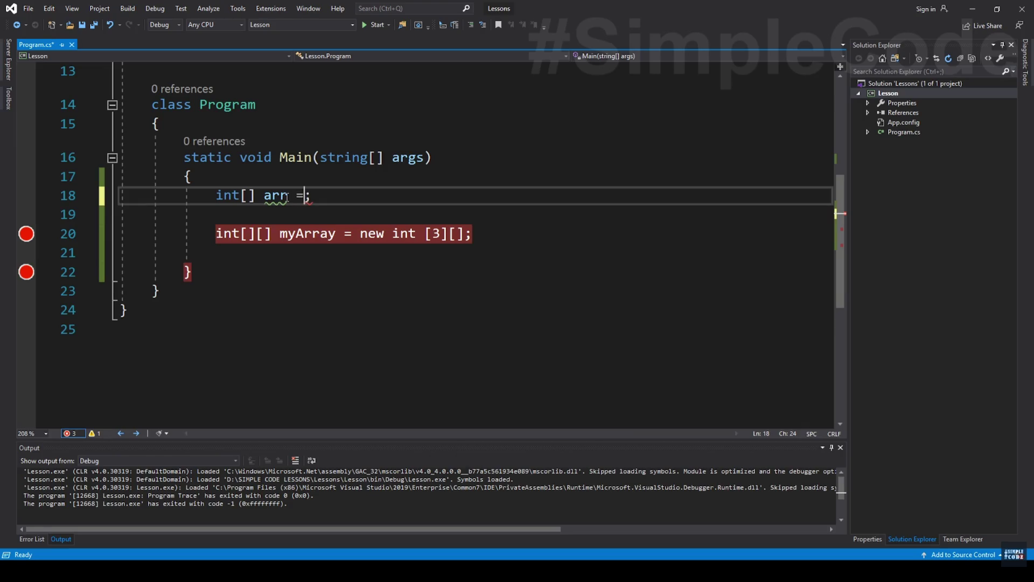
pyautogui.write('10]')
pyautogui.press('F5')
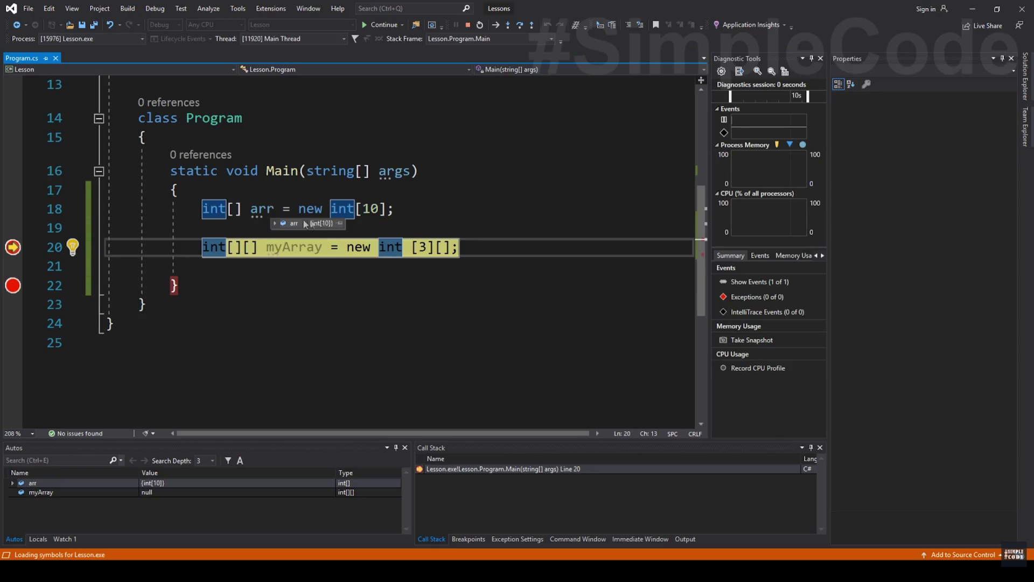
pyautogui.moveTo(275, 222)
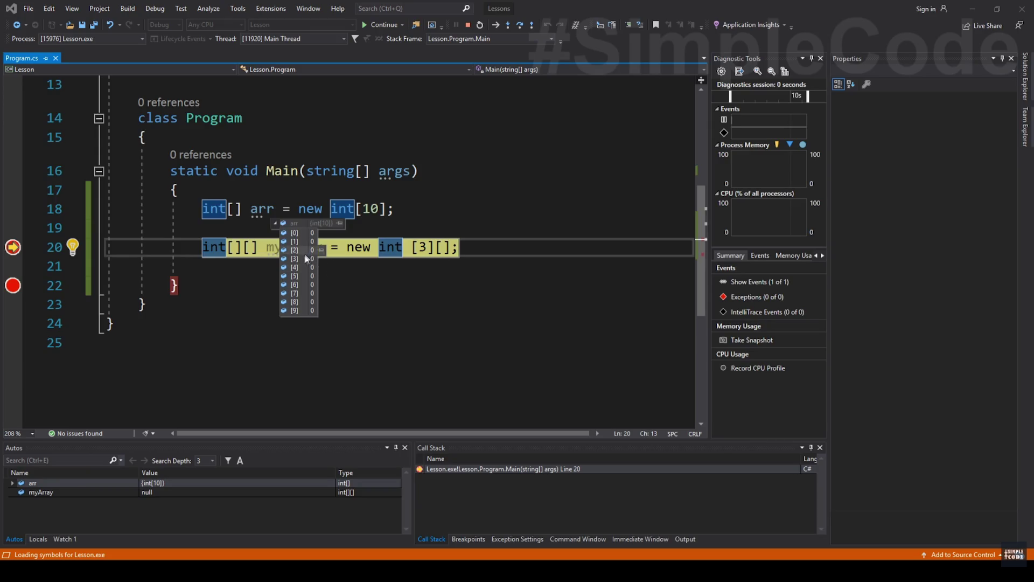
pyautogui.hotkey('shift', 'F5')
# Delete the = new int[10] initializer, leaving the bare int[] arr declaration.
pyautogui.click(295, 196)
pyautogui.moveTo(296, 196); pyautogui.dragTo(405, 195)
pyautogui.press('Delete')
pyautogui.press('BackSpace')
pyautogui.press('BackSpace')
# Select the int[][] myArray = new int[3][] declaration and move to empty line 19.
pyautogui.write(';')
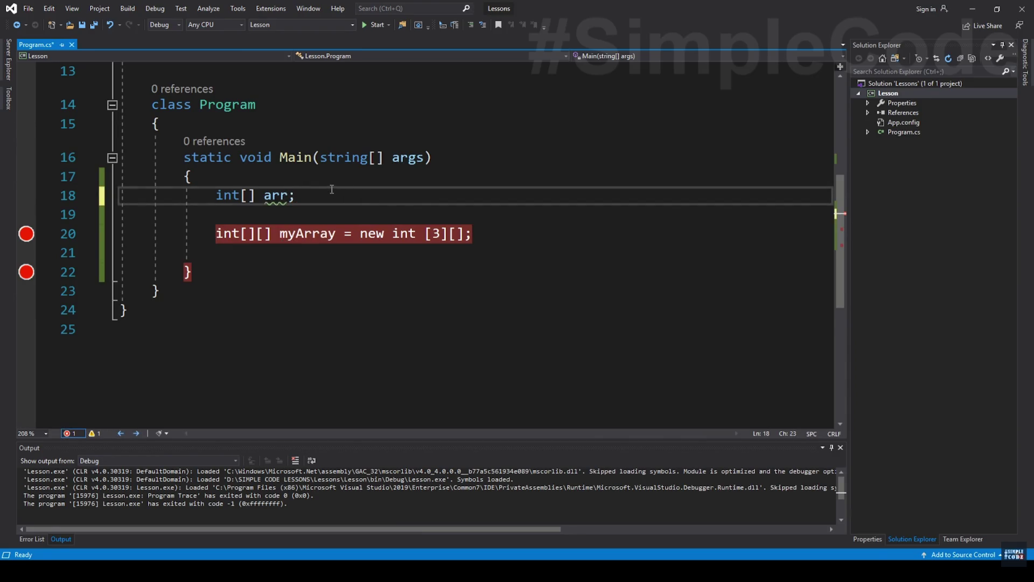
pyautogui.moveTo(278, 197)
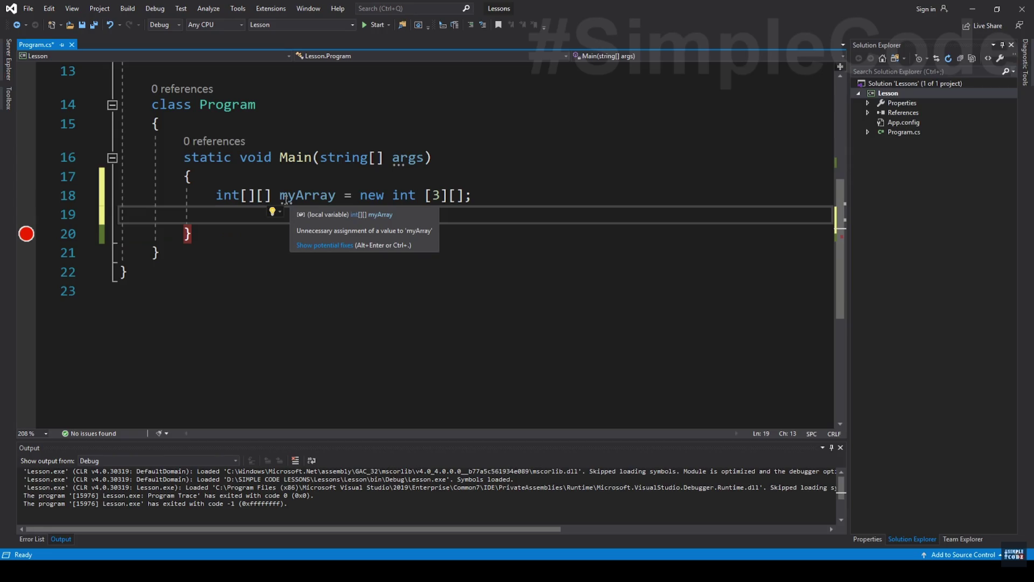
pyautogui.press('Up')
pyautogui.hotkey('shift', 'End')
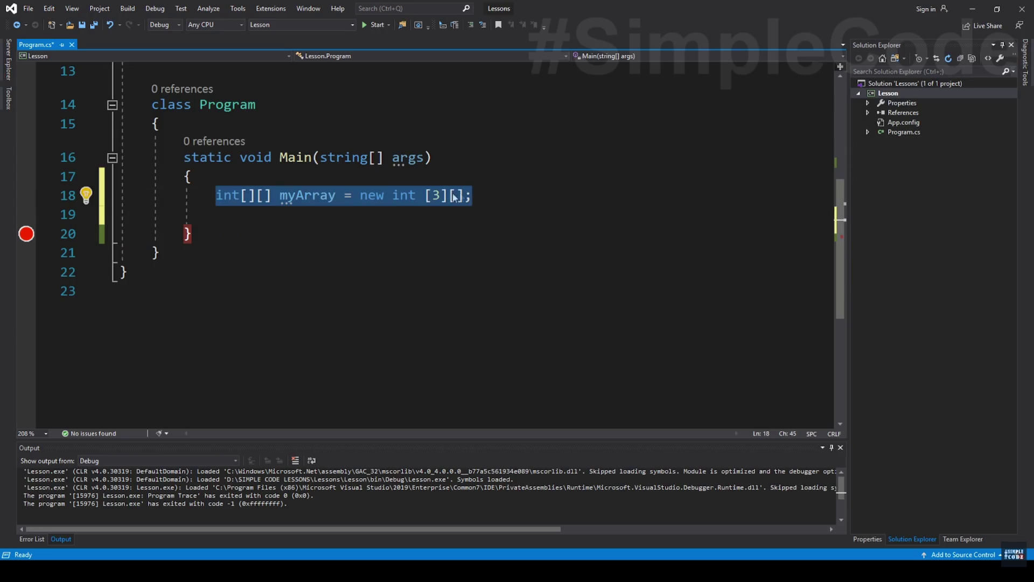
pyautogui.click(330, 218)
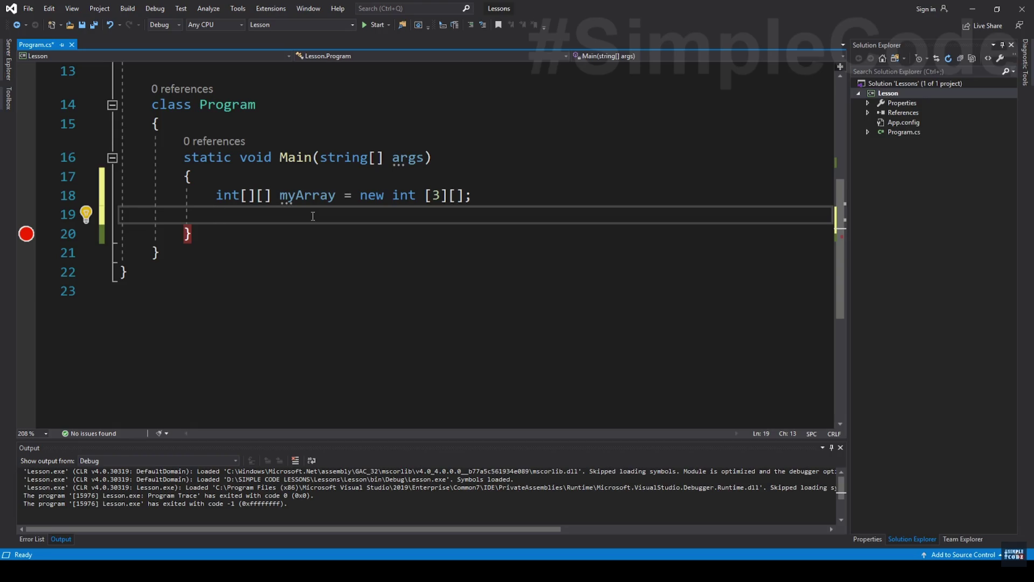
pyautogui.click(637, 402)
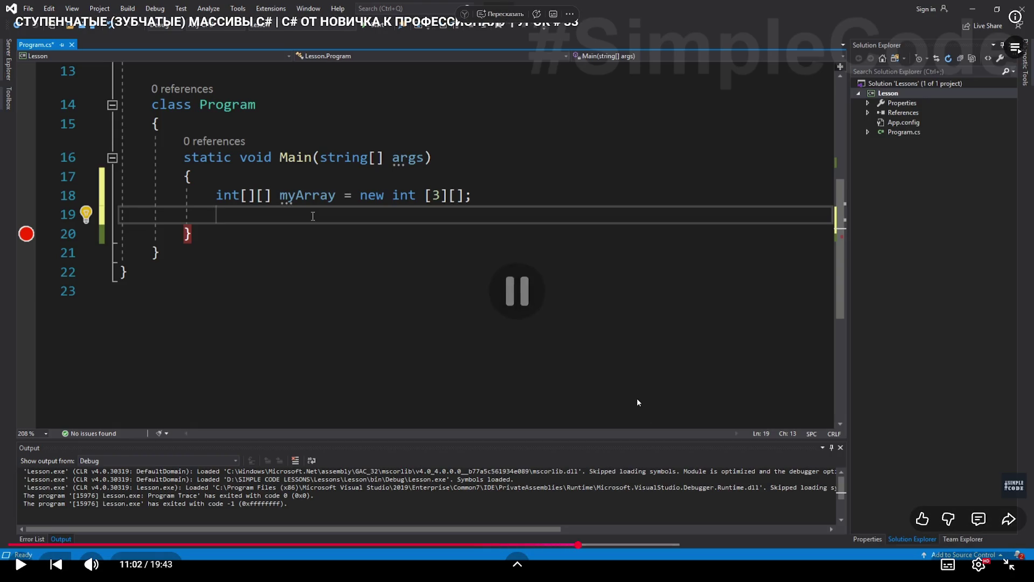
pyautogui.click(483, 417)
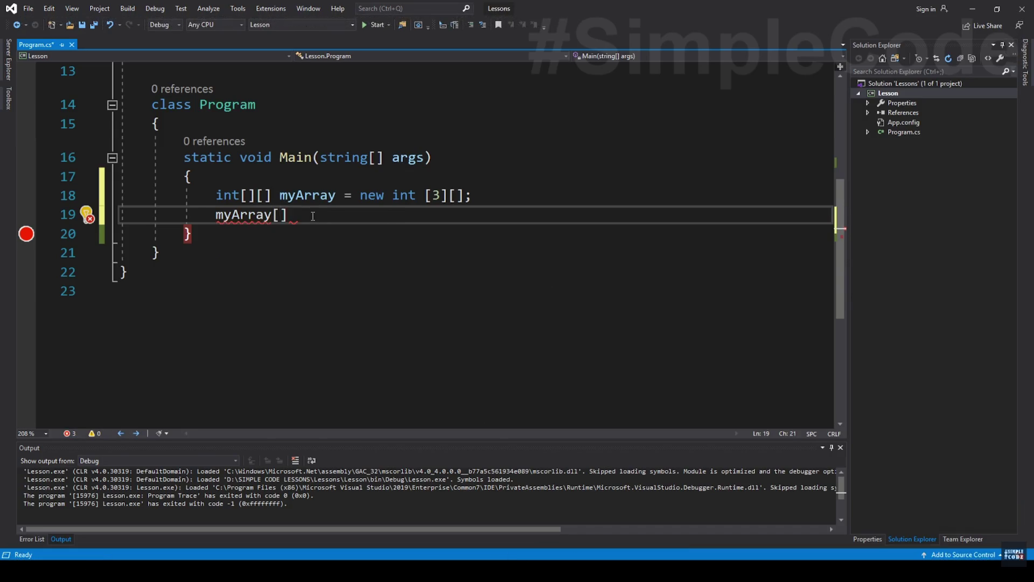
# Inspect myArray with row 0 of length 5, stop debugging and highlight myArray's references.
pyautogui.moveTo(484, 412)
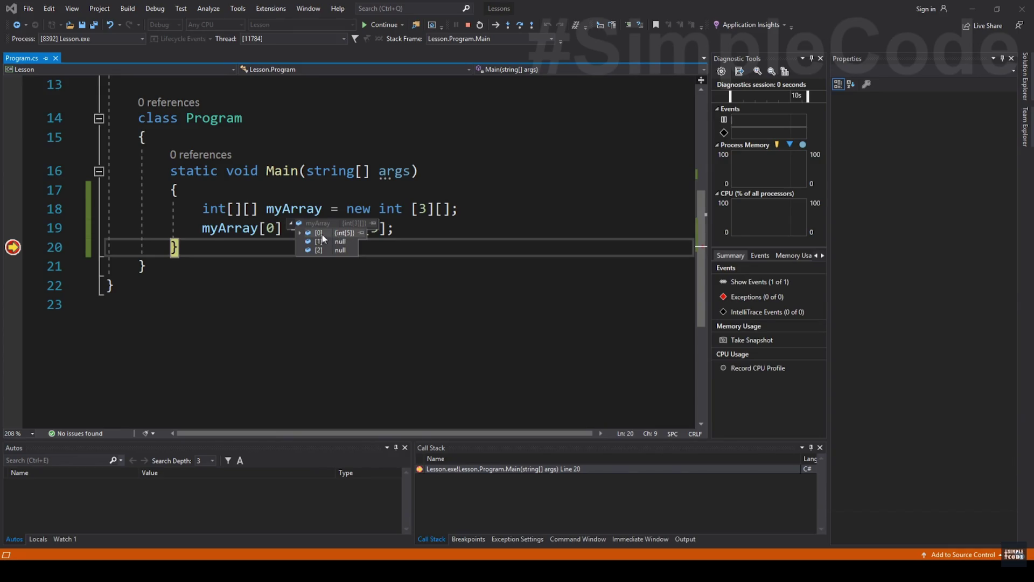
pyautogui.moveTo(302, 235)
pyautogui.click(282, 211)
pyautogui.hotkey('shift', 'F5')
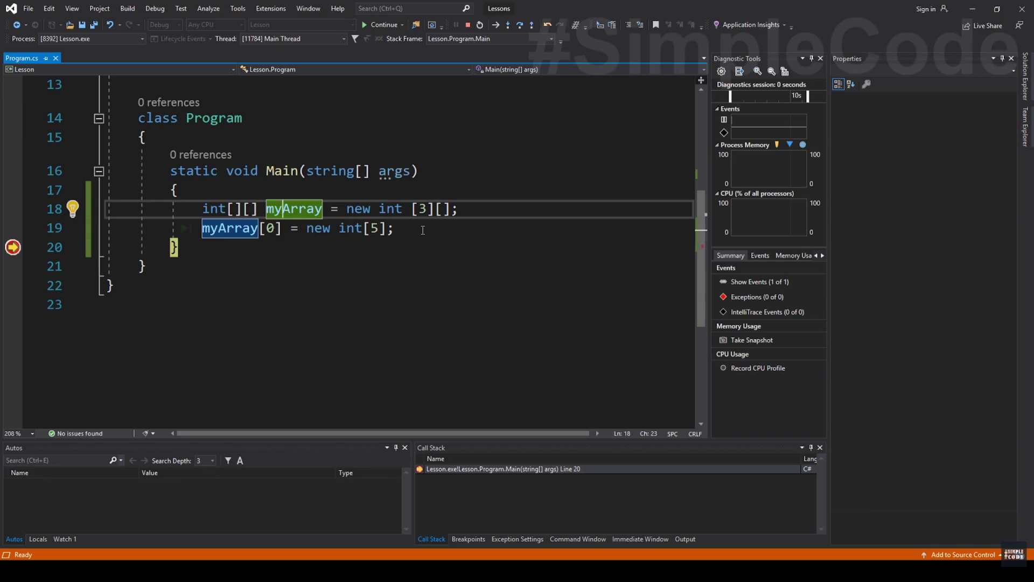
pyautogui.doubleClick(288, 195)
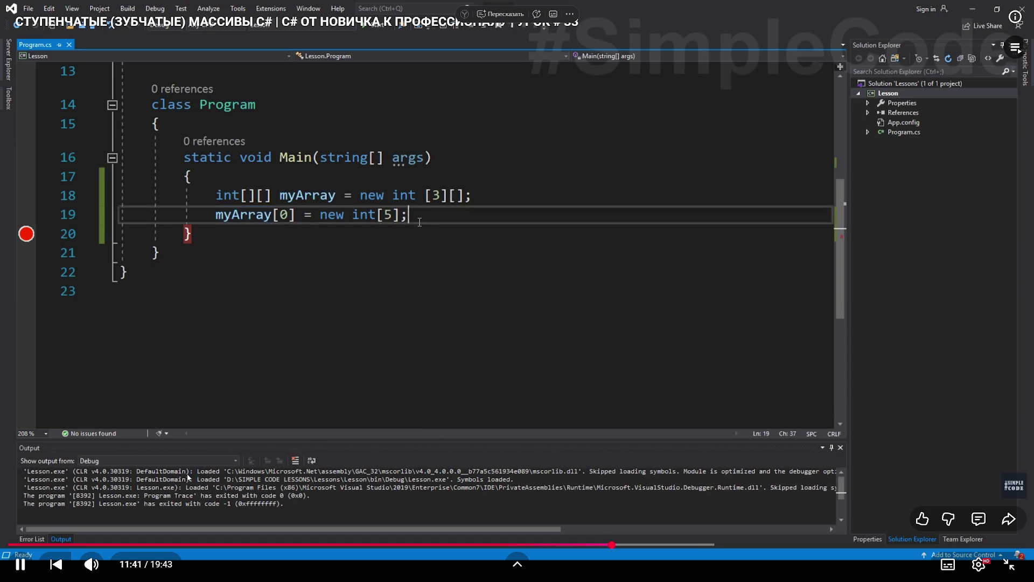
pyautogui.click(24, 569)
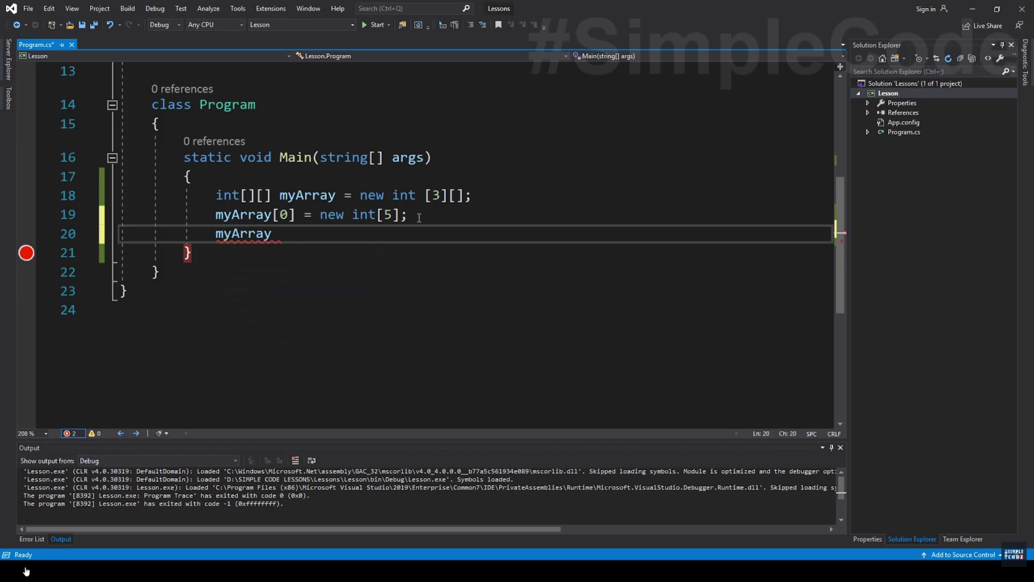
# Follow the tutorial for row lengths 2 and 10, ending at line 21.
pyautogui.click(25, 571)
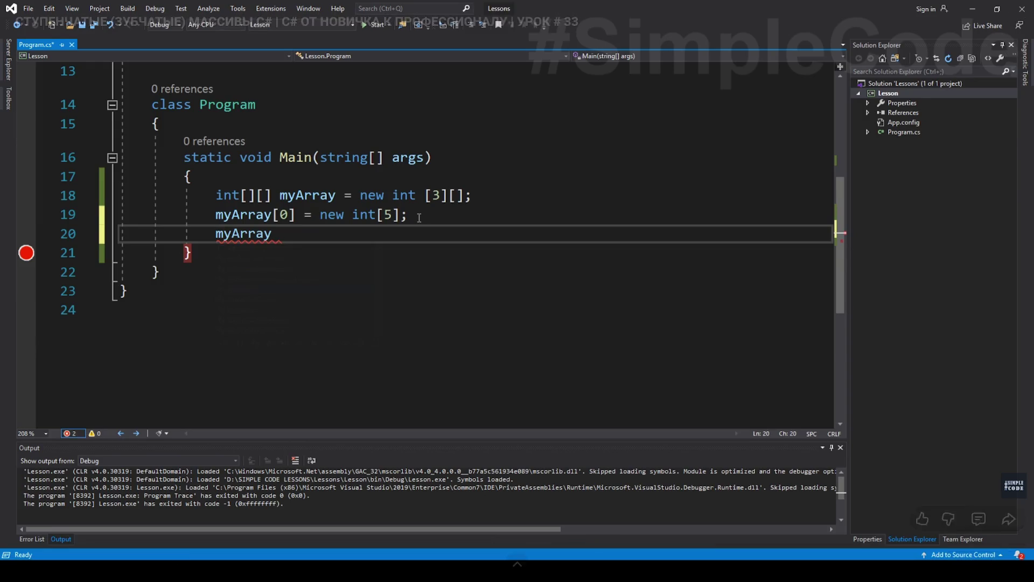
pyautogui.moveTo(21, 564)
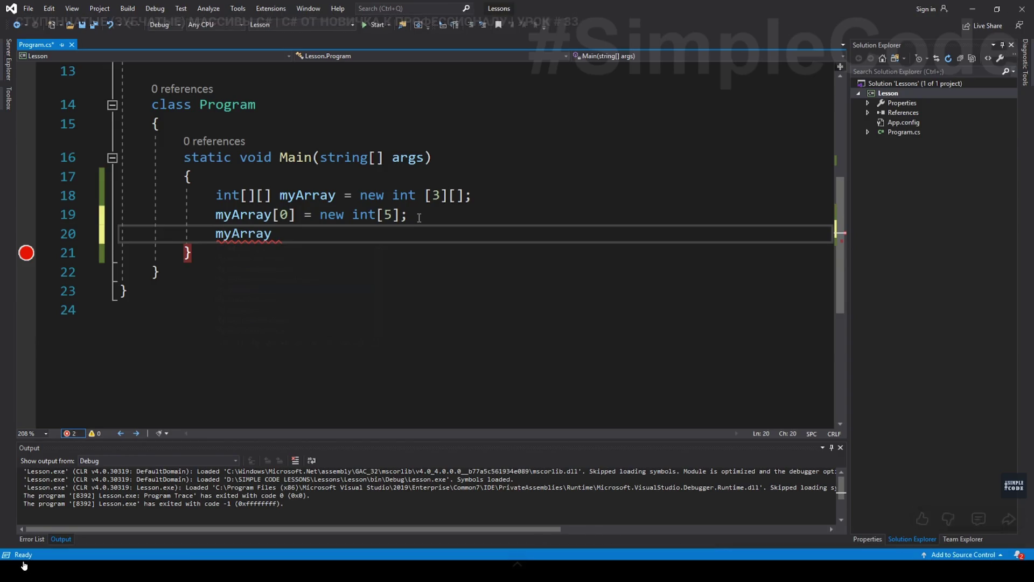
pyautogui.click(22, 565)
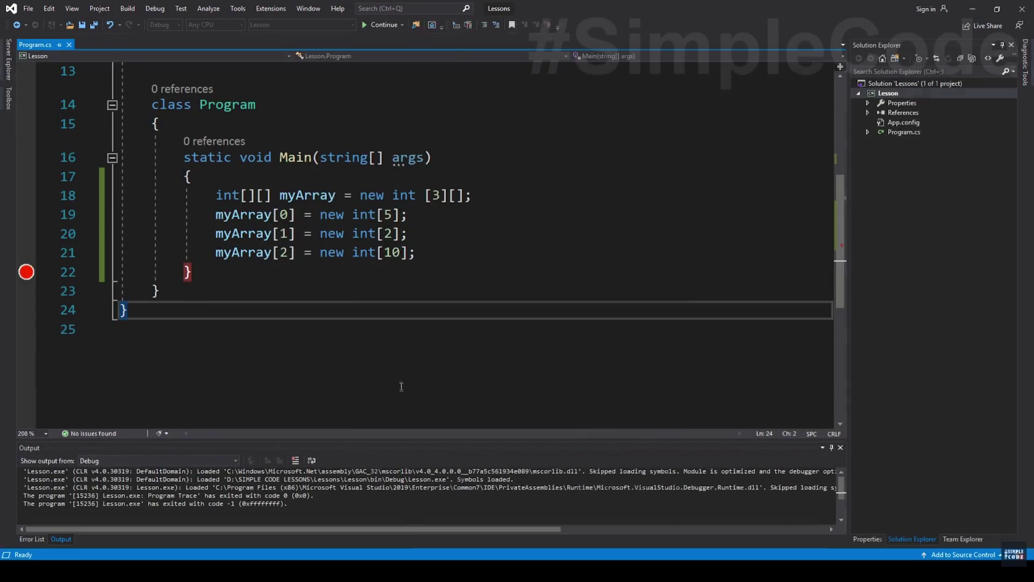
pyautogui.click(429, 253)
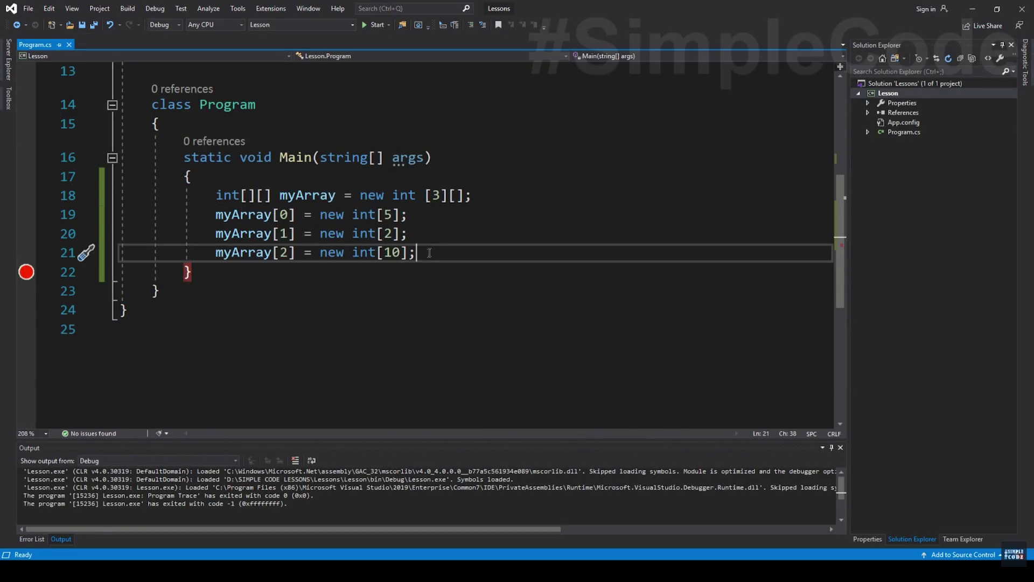
# Insert a Console.WriteLine() statement two lines below line 21 with the cw snippet.
pyautogui.press('Return')
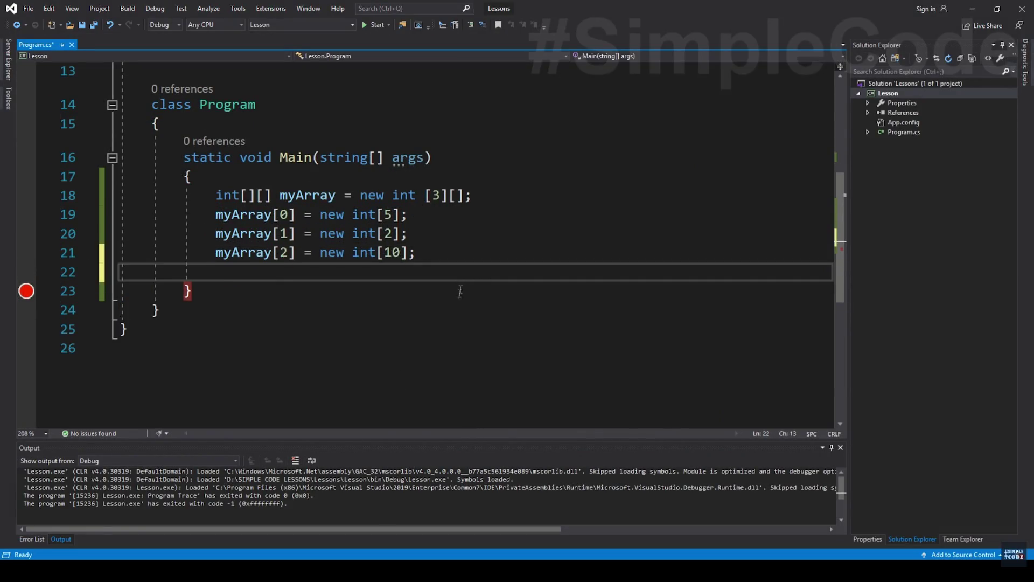
pyautogui.press('Return')
pyautogui.write('cw')
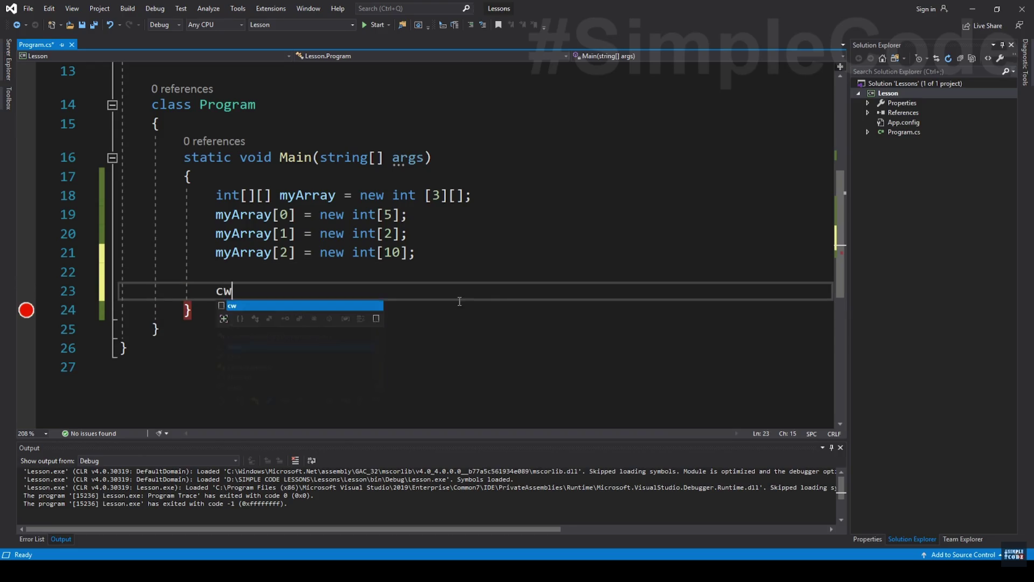
pyautogui.press('Tab')
pyautogui.press('Tab')
# Fill in the argument as myArray[0][3], then pause the tutorial outside fullscreen.
pyautogui.write('myArray[,')
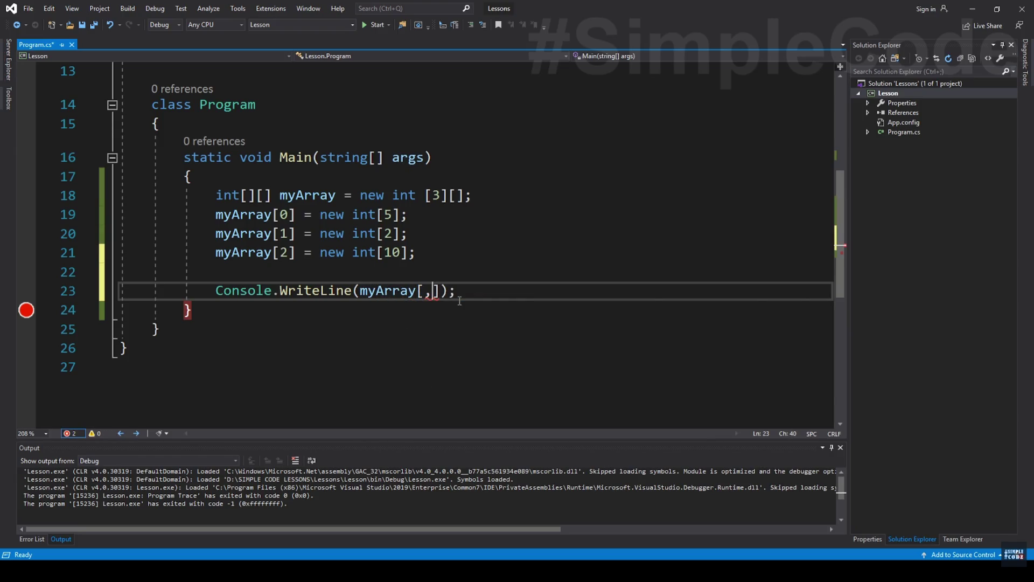
pyautogui.press('BackSpace')
pyautogui.write('][')
pyautogui.press('Up')
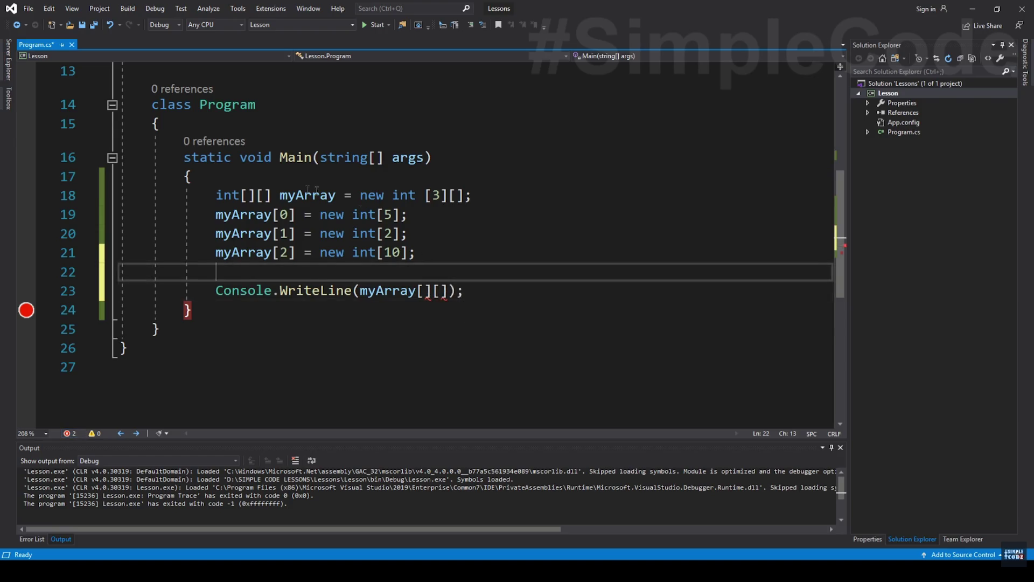
pyautogui.click(428, 290)
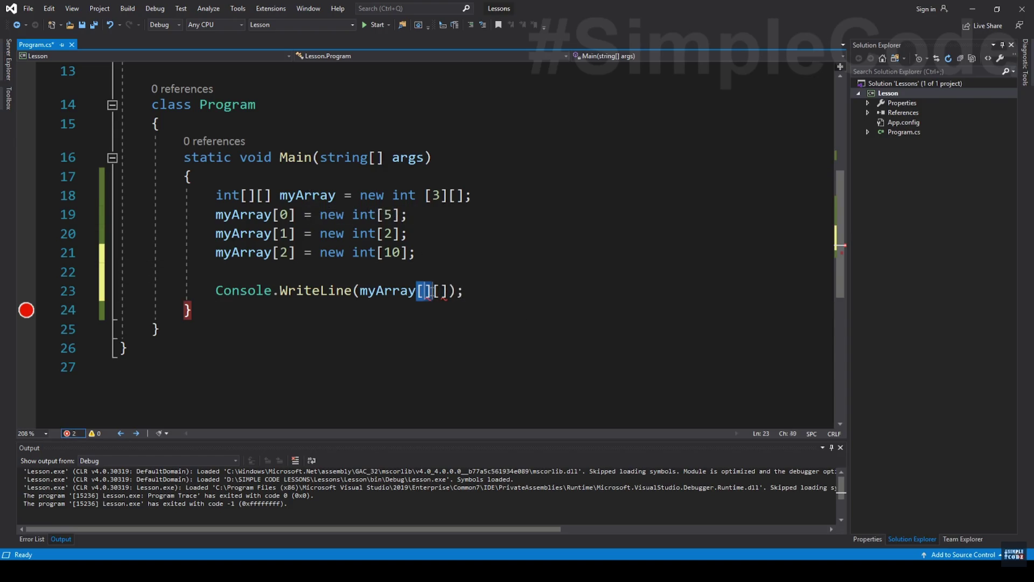
pyautogui.press('Up')
pyautogui.press('Up')
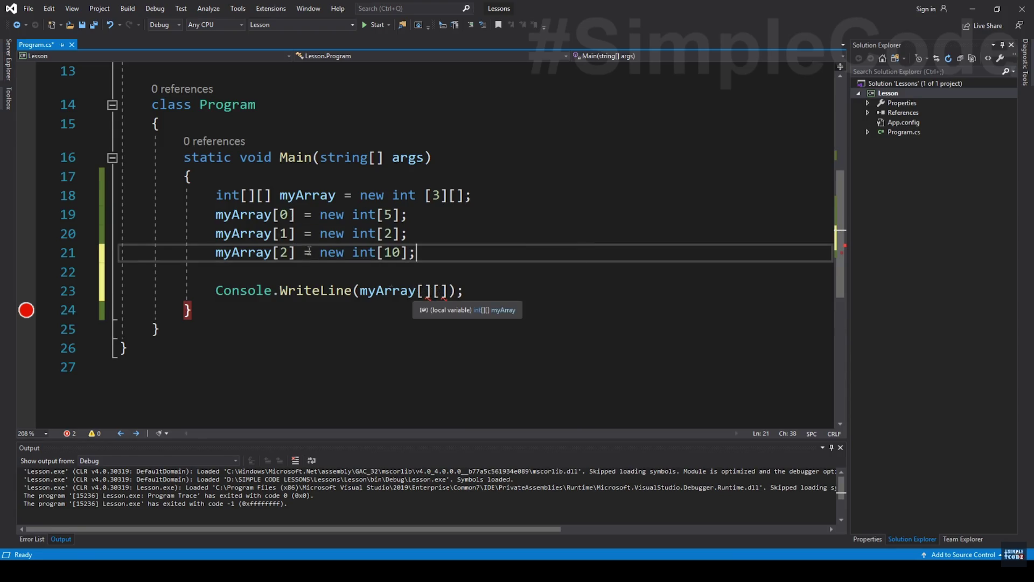
pyautogui.click(424, 291)
pyautogui.write('0')
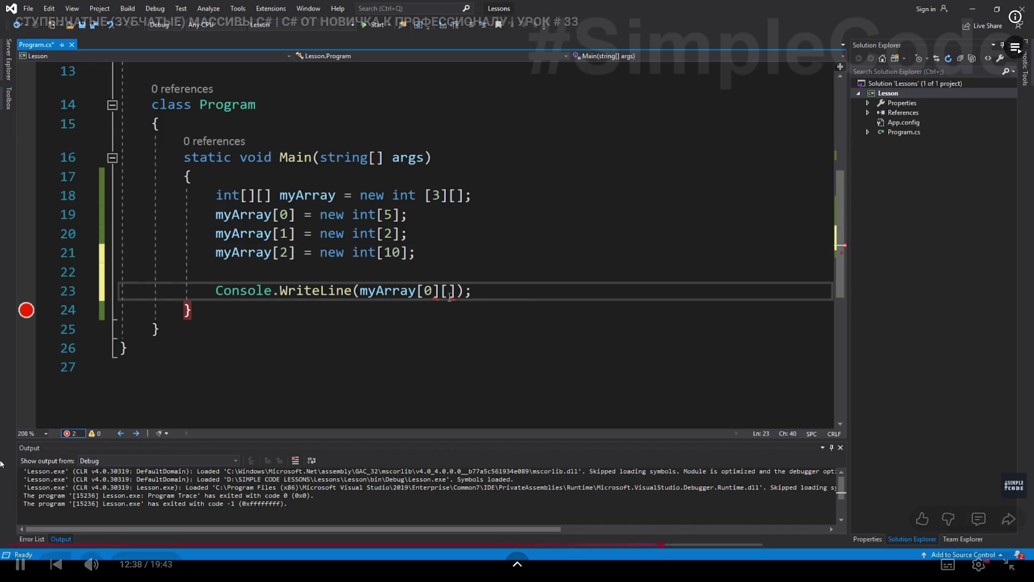
pyautogui.click(309, 415)
pyautogui.press('Escape')
# Return to the lesson 33 player and resume the video in fullscreen.
pyautogui.scroll(-5, 361, 402)
pyautogui.scroll(-4, 381, 431)
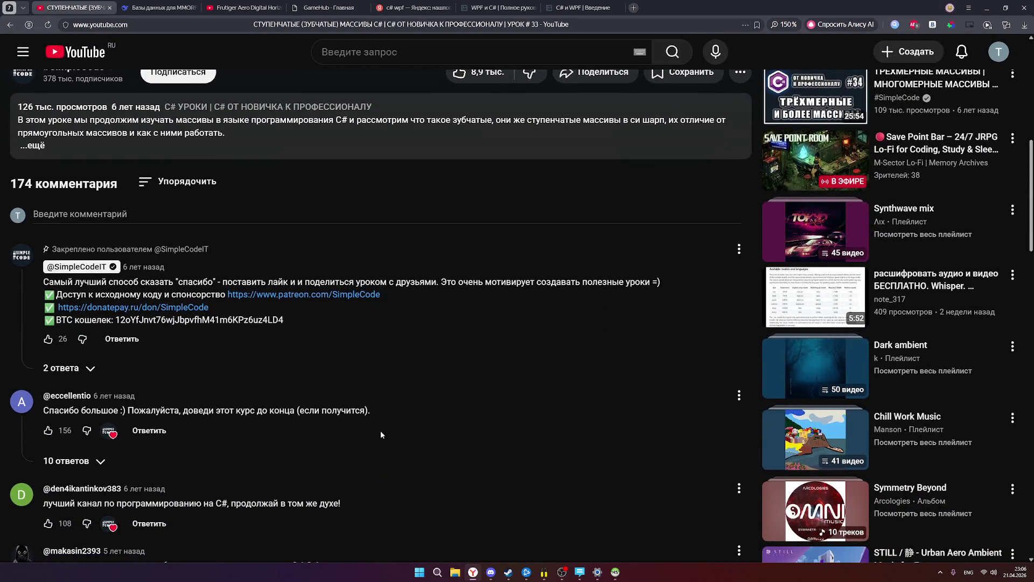
pyautogui.scroll(-2, 381, 434)
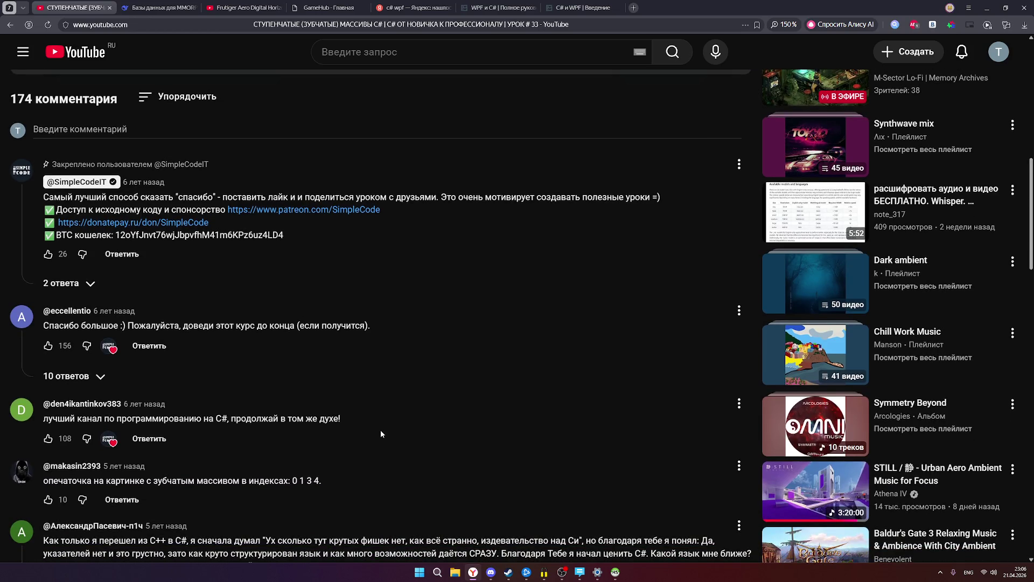
pyautogui.scroll(-2, 381, 434)
pyautogui.scroll(-1, 381, 434)
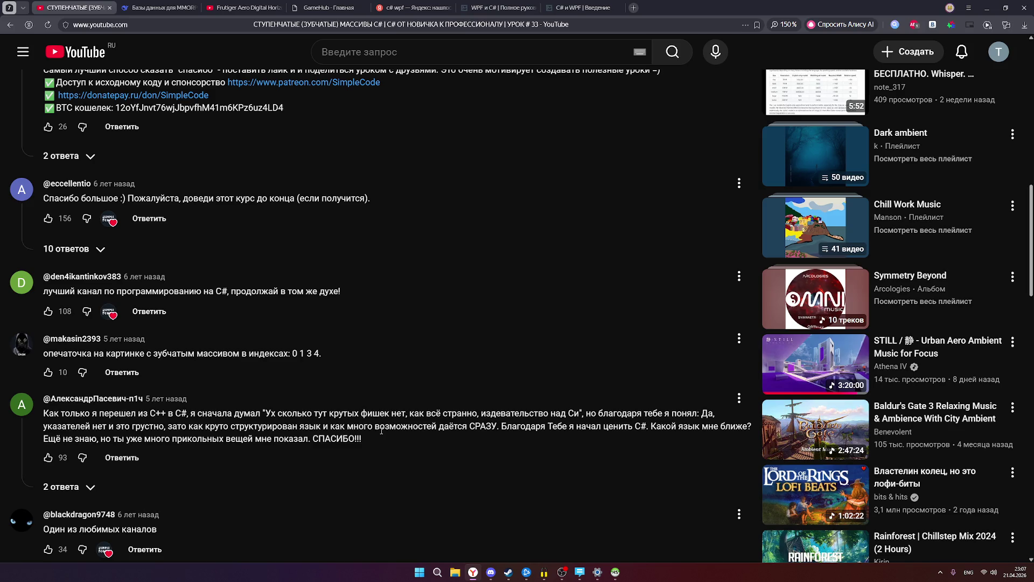
pyautogui.scroll(-1, 382, 431)
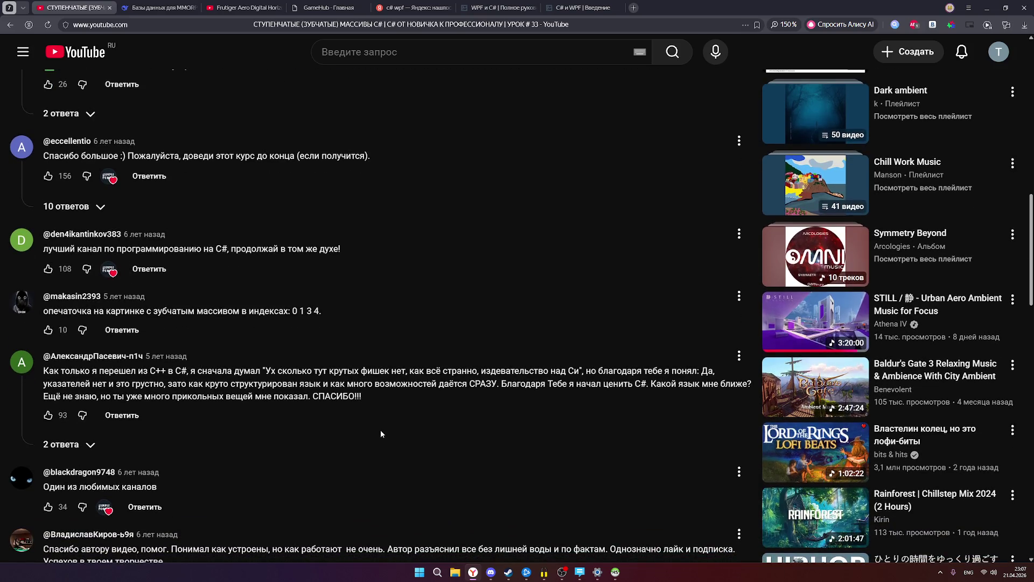
pyautogui.scroll(-1, 381, 433)
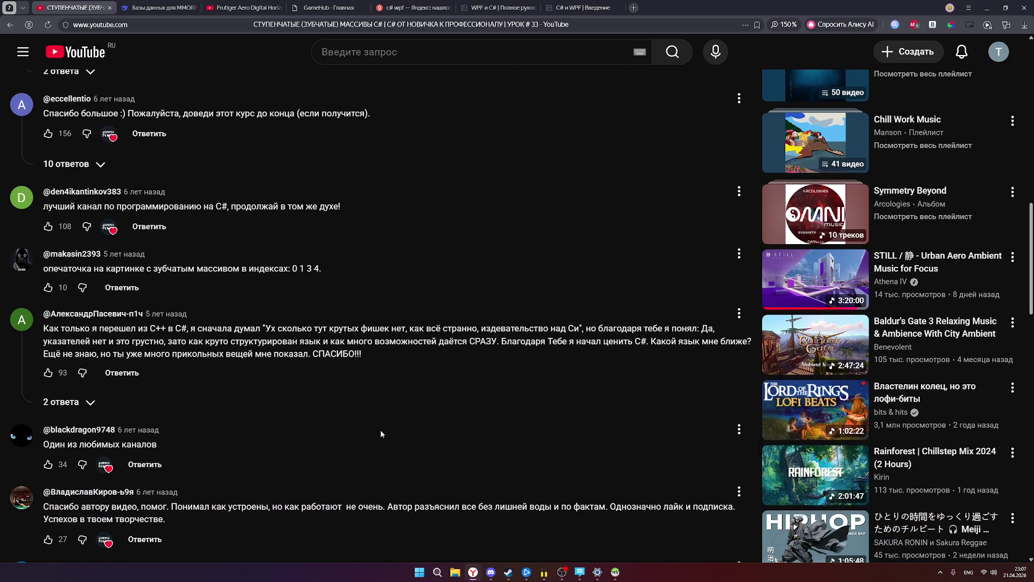
pyautogui.scroll(-5, 380, 433)
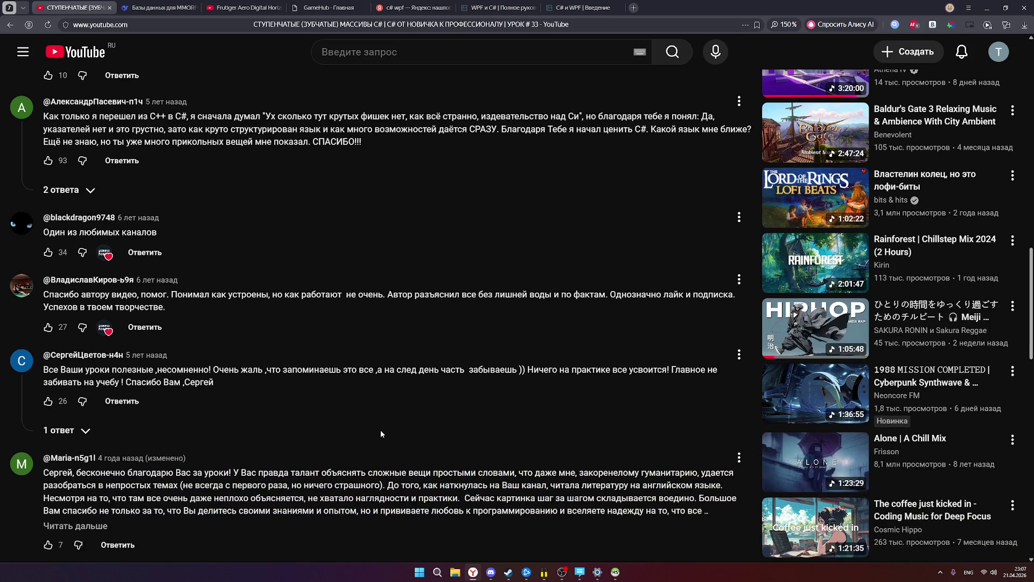
pyautogui.scroll(20, 380, 429)
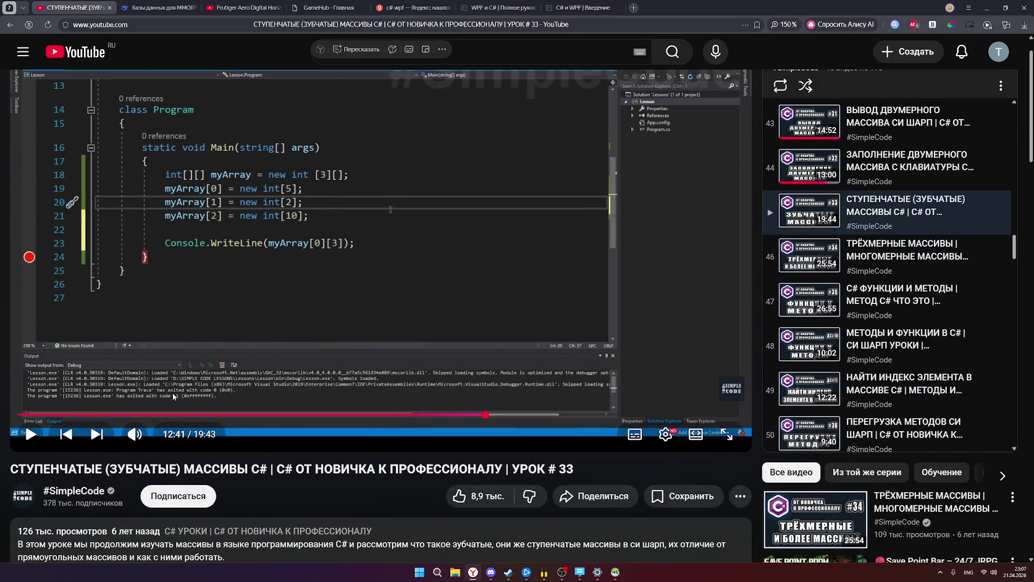
pyautogui.click(32, 434)
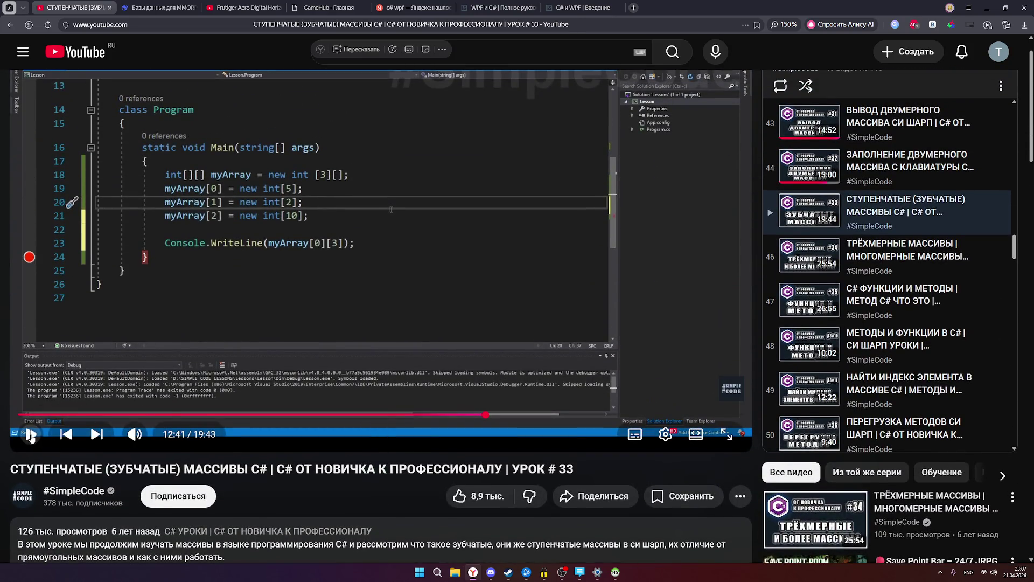
pyautogui.click(733, 442)
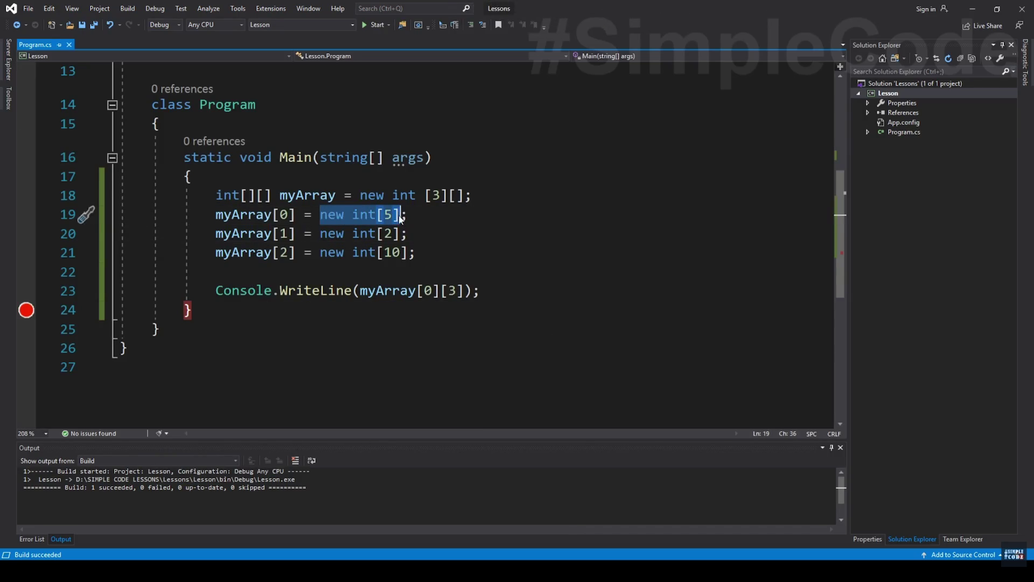
# Run the program with Ctrl+F5 to confirm myArray[0][3] prints 55, then stop debugging.
pyautogui.moveTo(729, 438)
pyautogui.write('myArray[0][3] = 55;')
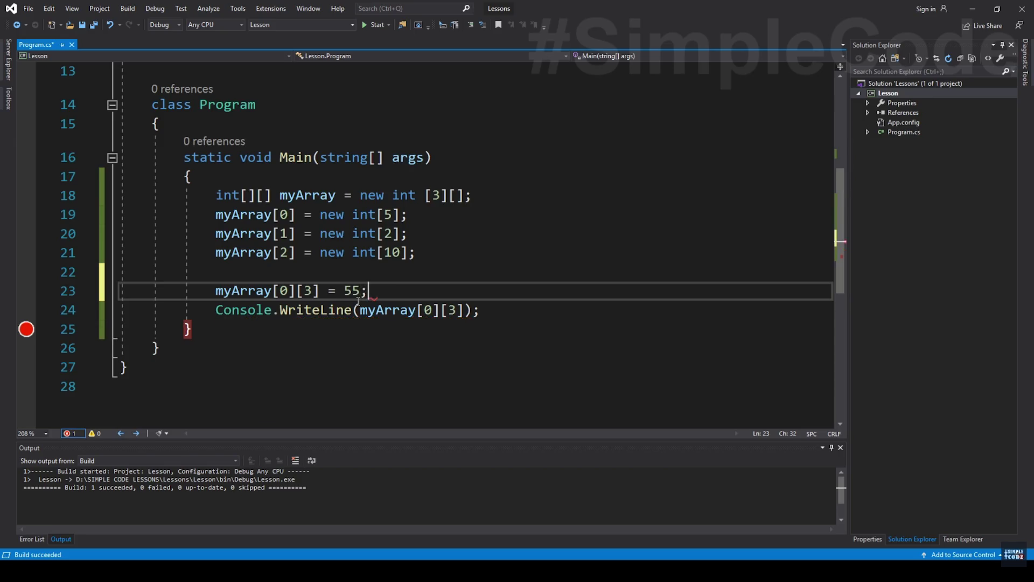
pyautogui.hotkey('ctrl', 'F5')
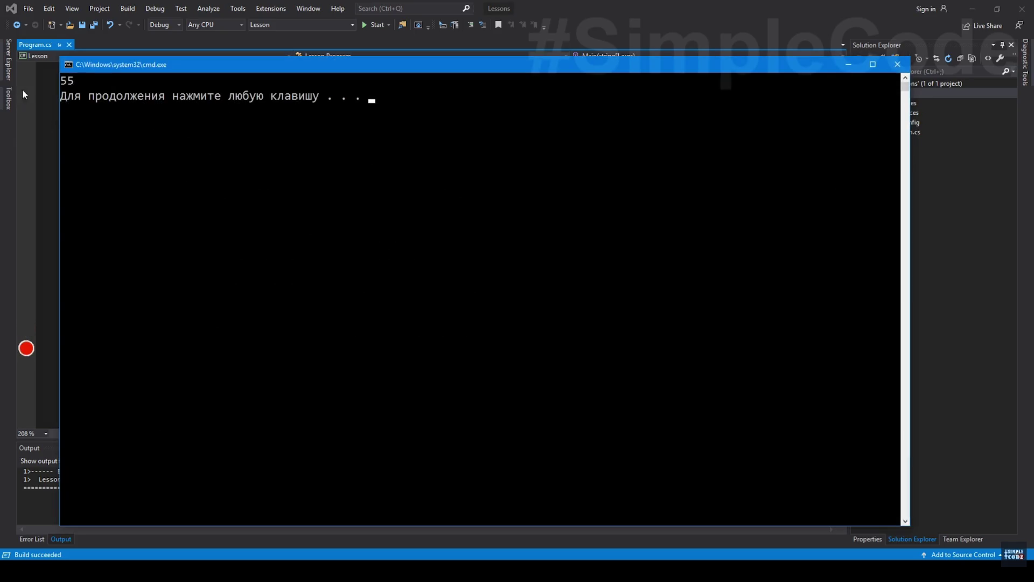
pyautogui.click(896, 65)
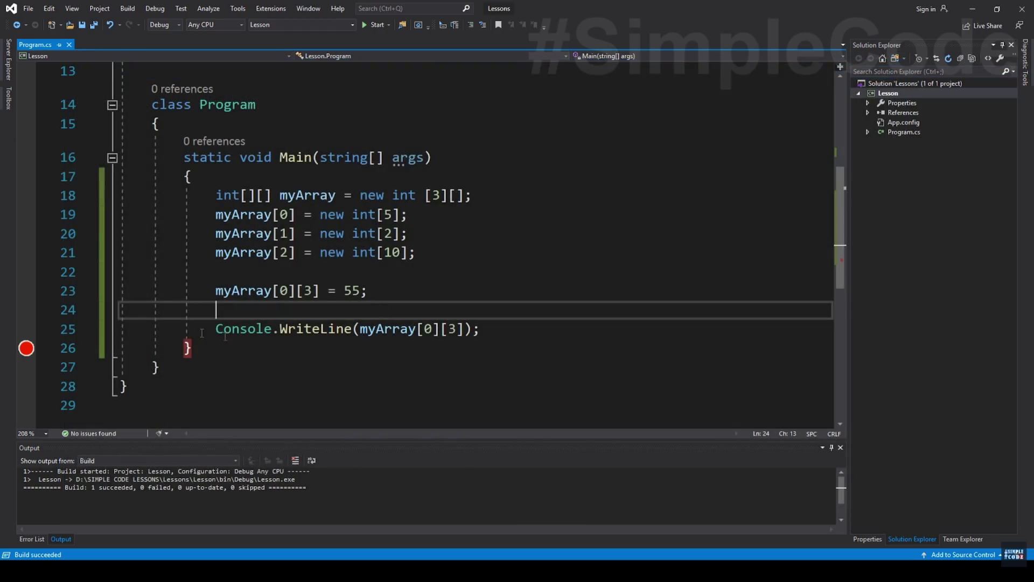
pyautogui.hotkey('ctrl', 'F5')
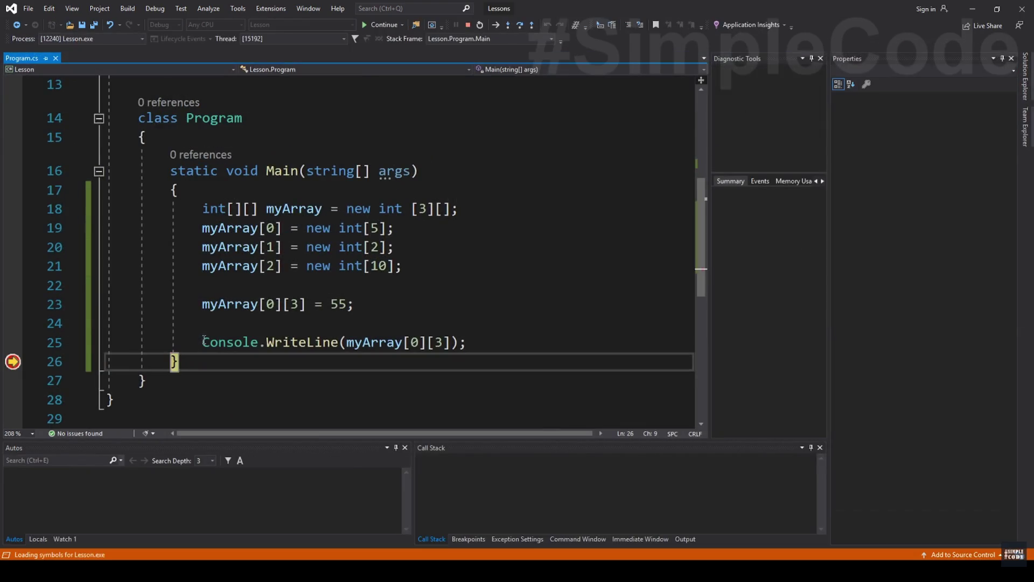
pyautogui.moveTo(241, 321)
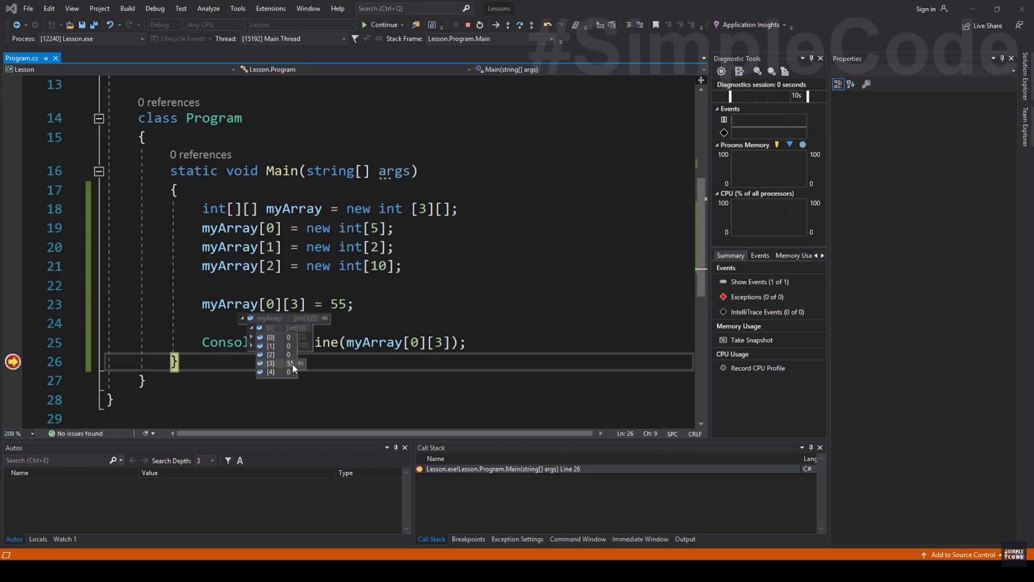
pyautogui.hotkey('shift', 'F5')
pyautogui.click(229, 273)
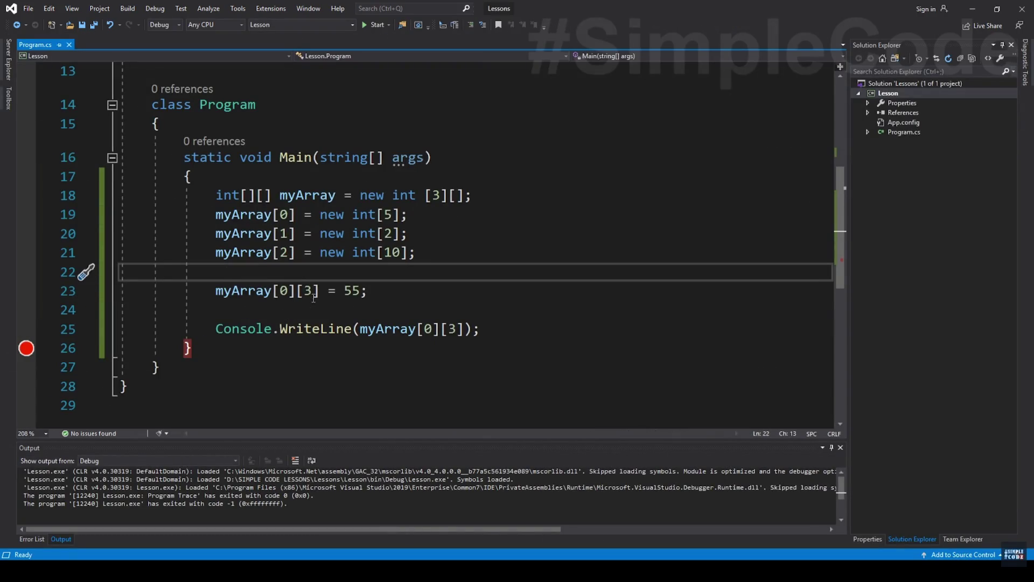
pyautogui.click(402, 293)
pyautogui.hotkey('shift', 'Home')
pyautogui.press('BackSpace')
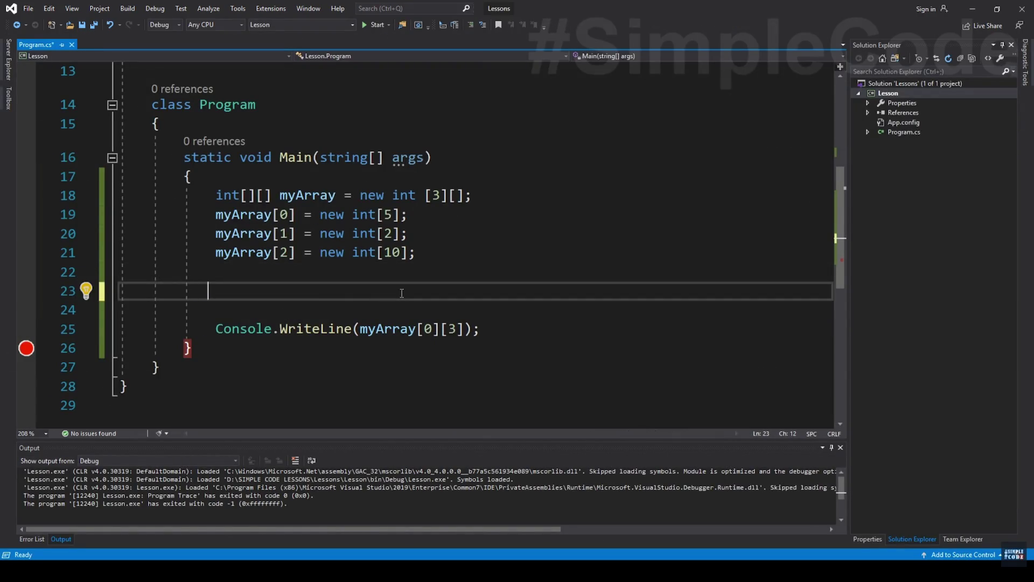
pyautogui.moveTo(719, 408)
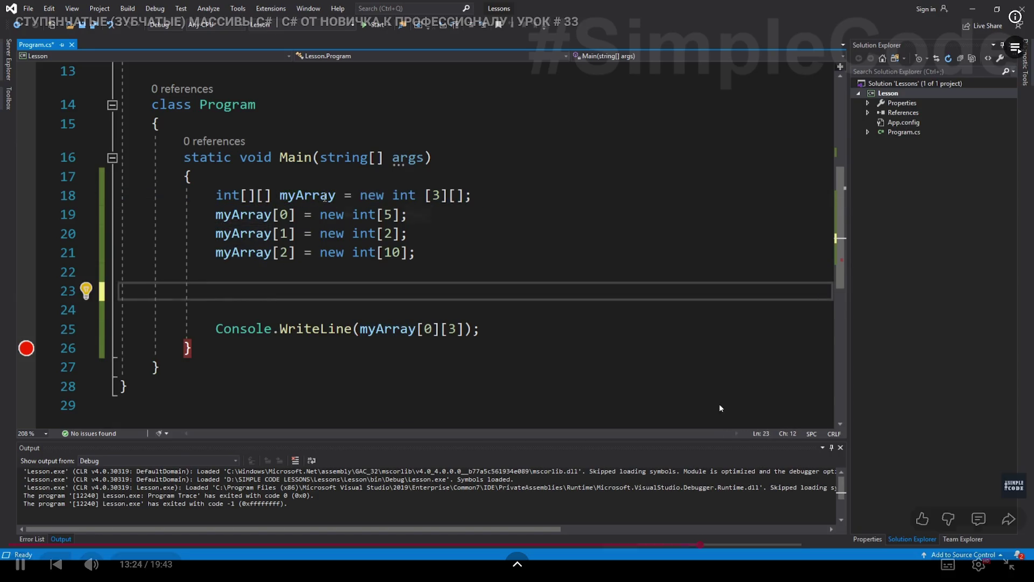
pyautogui.click(697, 355)
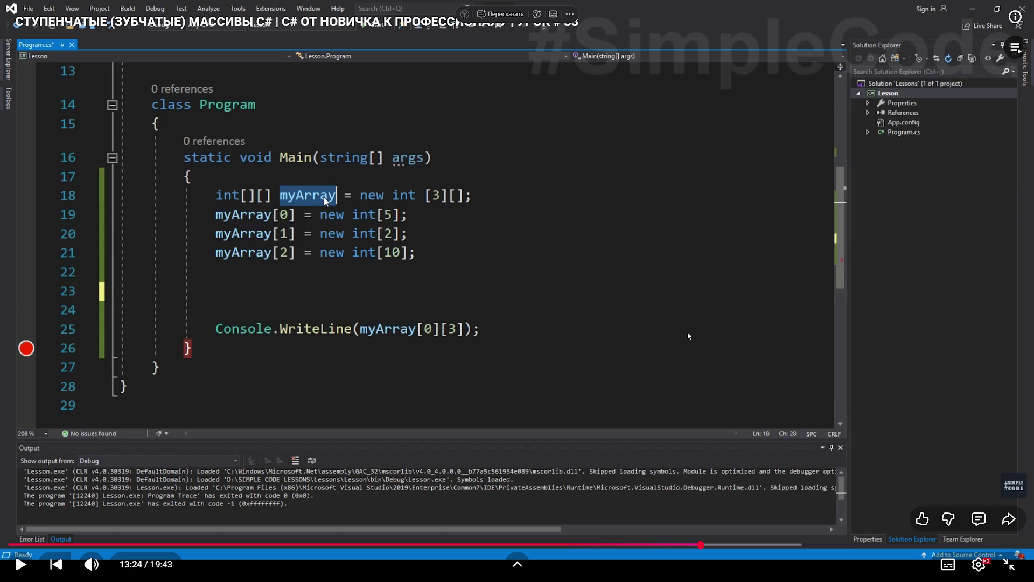
pyautogui.click(688, 335)
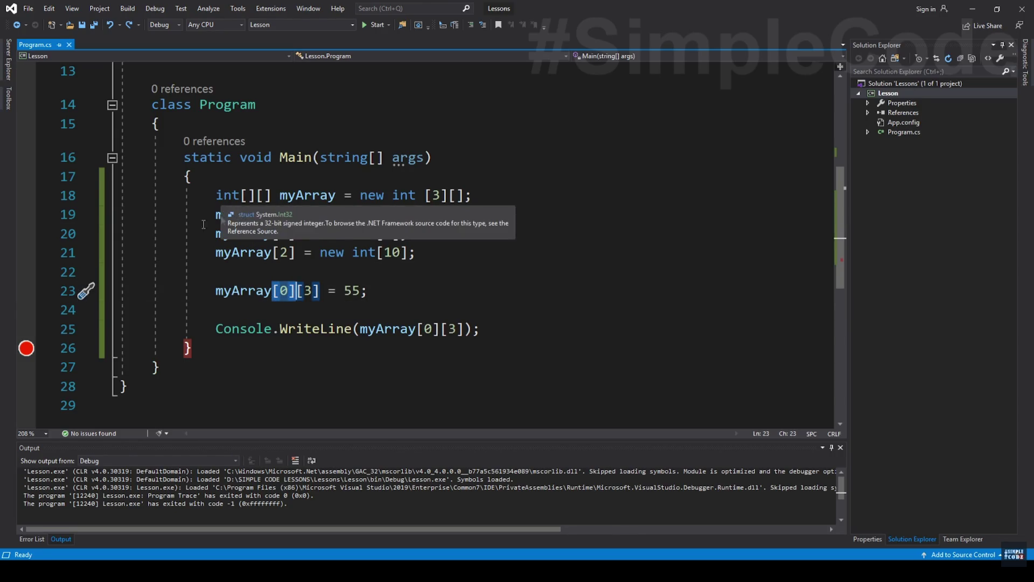
pyautogui.moveTo(298, 291); pyautogui.dragTo(321, 291)
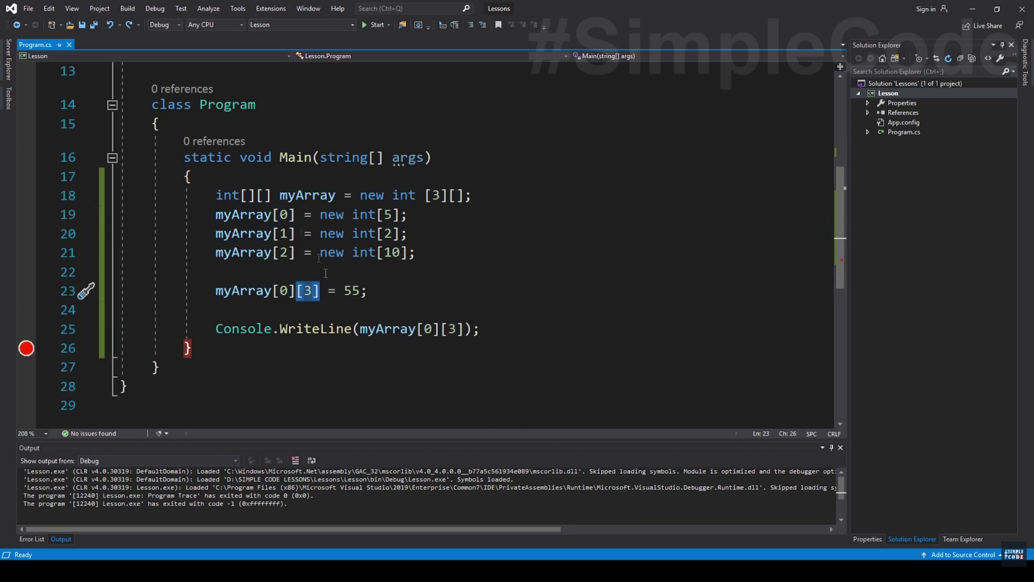
pyautogui.moveTo(216, 214); pyautogui.dragTo(408, 214)
# Add int []arr = myArray[0]; below the assignment, copying myArray[0] from the code above.
pyautogui.click(410, 233)
pyautogui.press('Down')
pyautogui.press('Down')
pyautogui.press('Return')
pyautogui.write('int ')
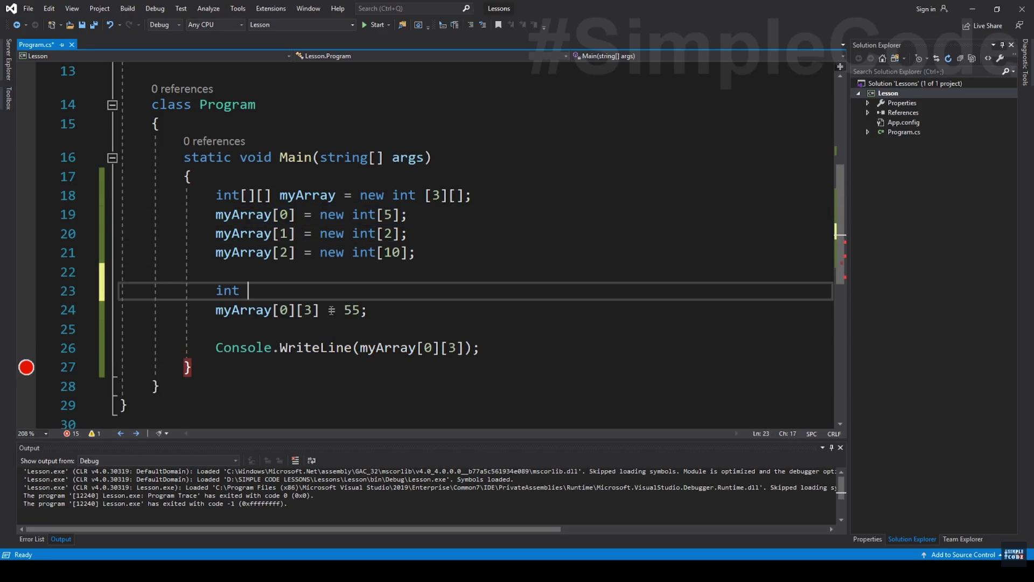
pyautogui.write('[]arr =')
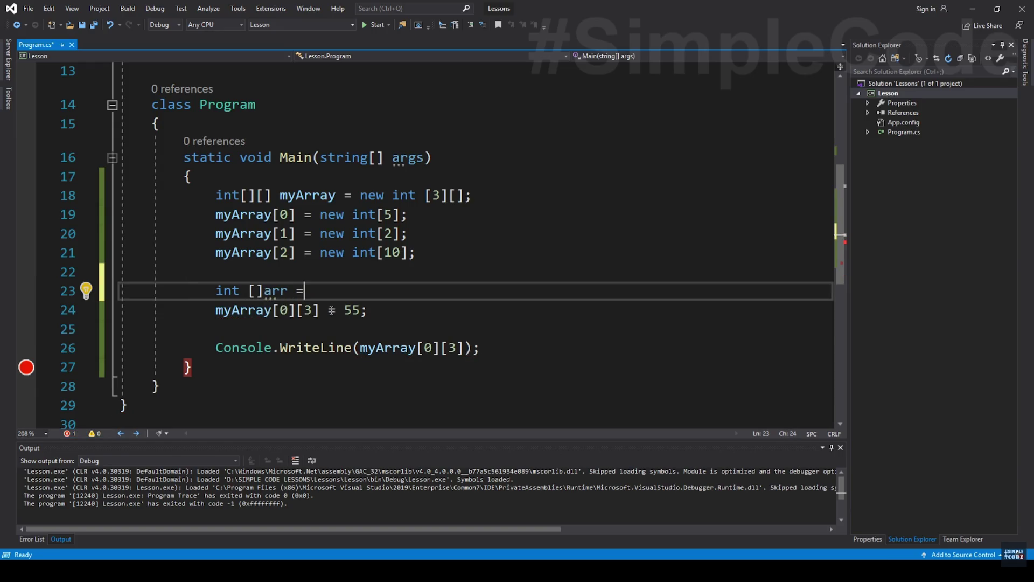
pyautogui.click(232, 310)
pyautogui.moveTo(212, 311); pyautogui.dragTo(295, 311)
pyautogui.hotkey('ctrl', 'c')
pyautogui.click(446, 294)
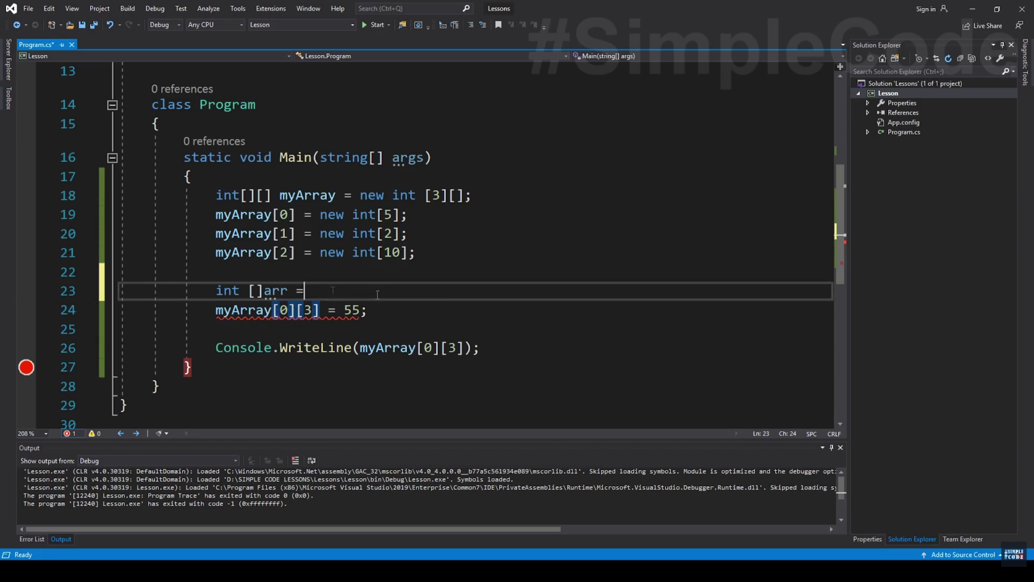
pyautogui.hotkey('ctrl', 'v')
pyautogui.write(';')
pyautogui.click(697, 238)
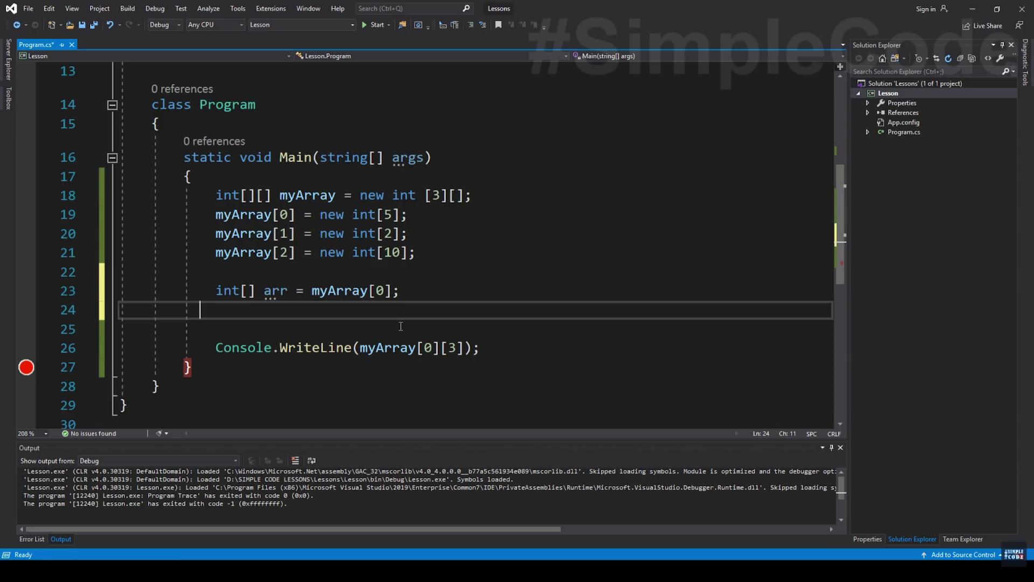
pyautogui.click(301, 435)
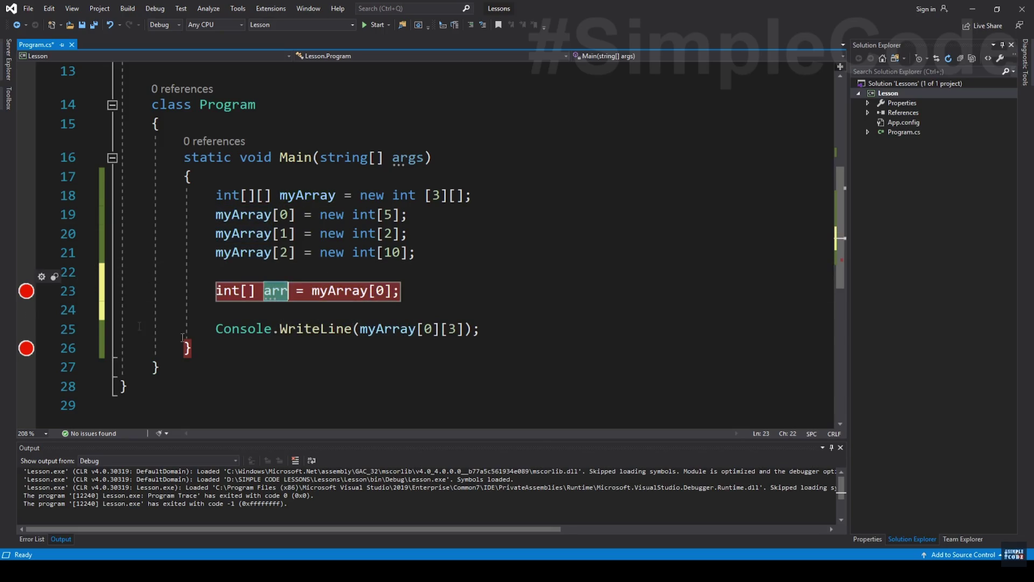
# Paste the copied expression with '= 55;', add blank lines around it, and start debugging with F5.
pyautogui.hotkey('ctrl', 'c')
pyautogui.click(399, 271)
pyautogui.hotkey('ctrl', 'v')
pyautogui.write('= 55;')
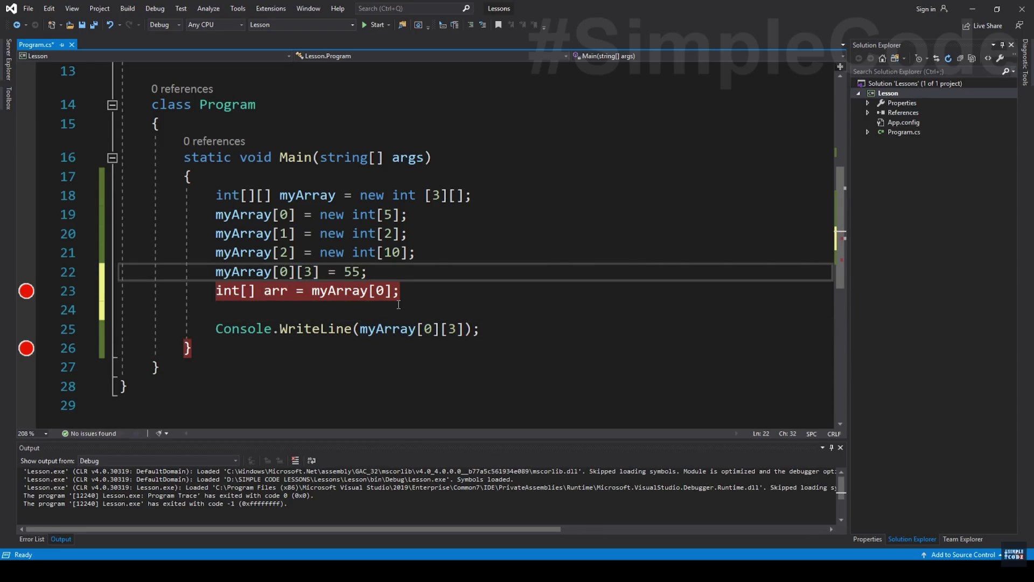
pyautogui.press('Home')
pyautogui.press('Return')
pyautogui.press('End')
pyautogui.press('Return')
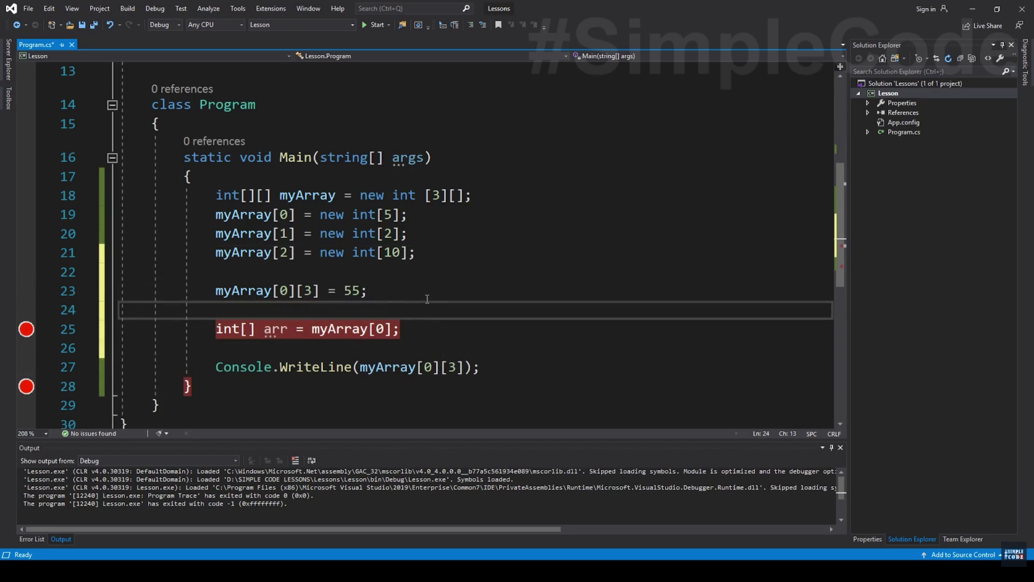
pyautogui.press('F5')
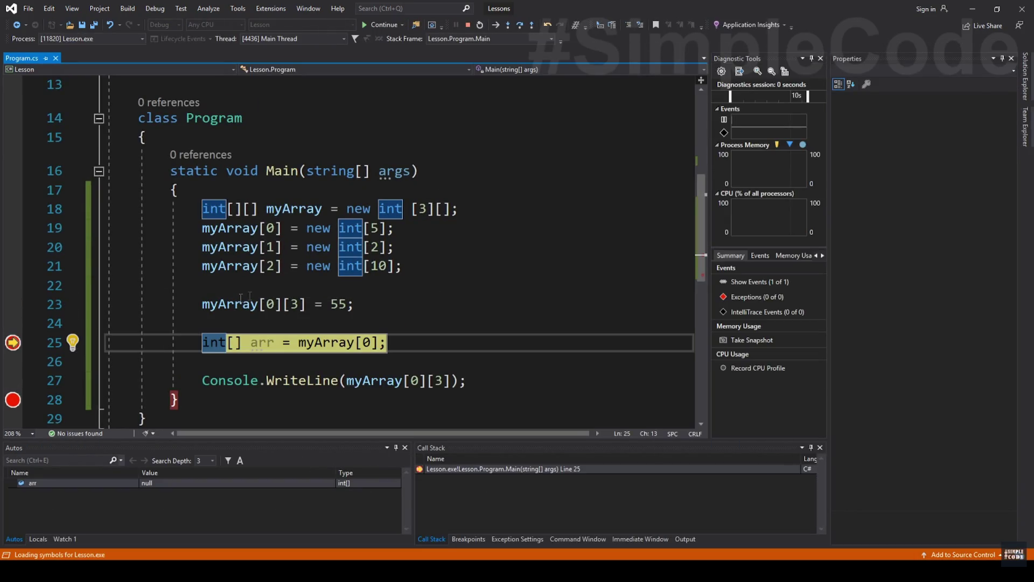
# Step over with F10, inspect myArray[0] as int[5] with [3] equal to 55, then stop debugging.
pyautogui.moveTo(230, 303)
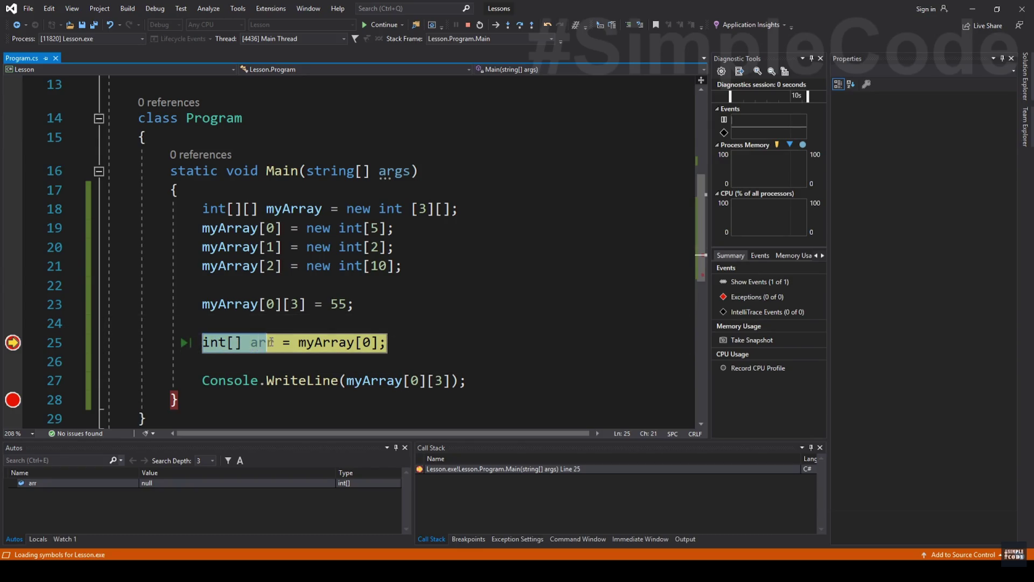
pyautogui.press('F10')
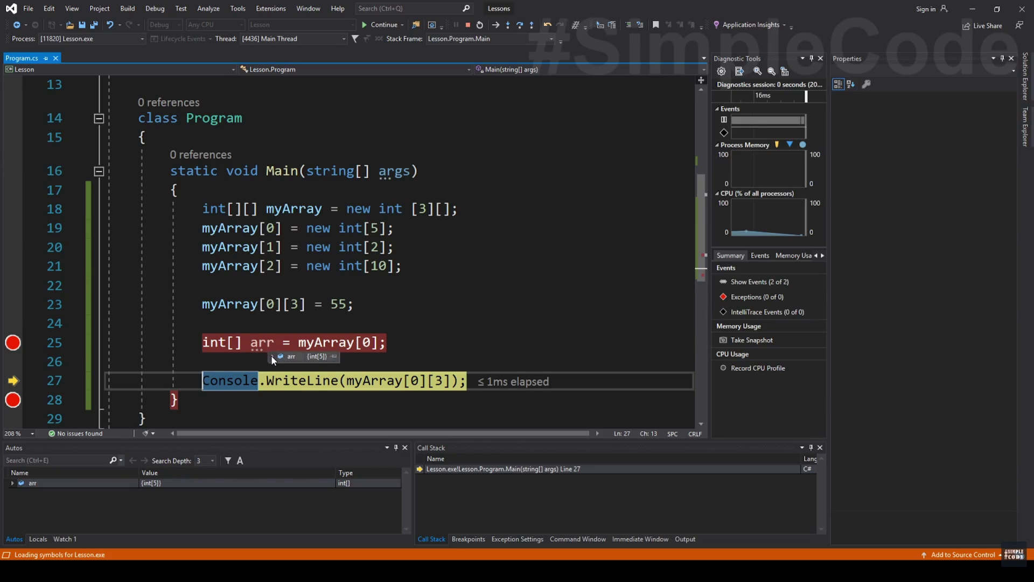
pyautogui.moveTo(299, 343); pyautogui.dragTo(381, 343)
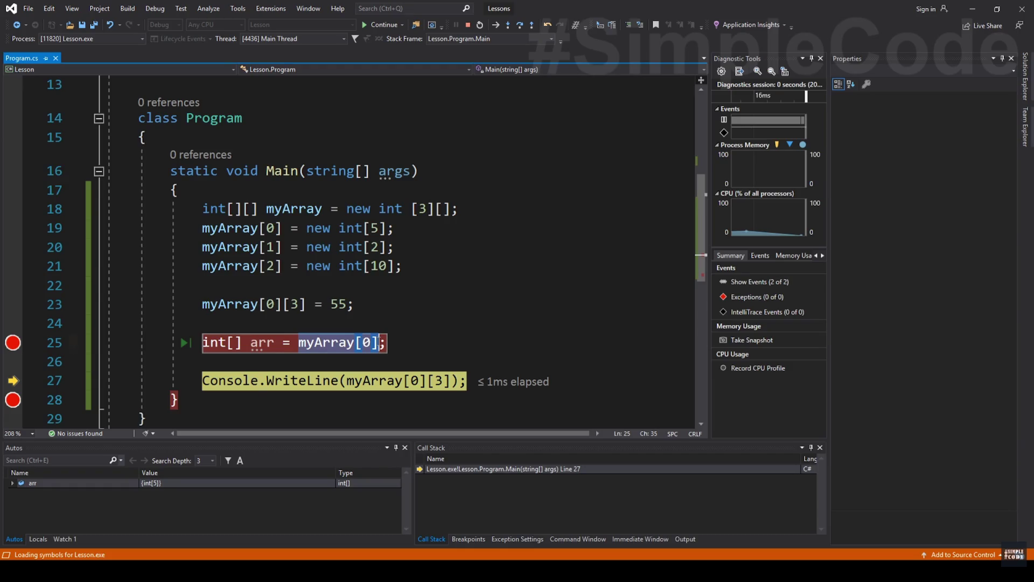
pyautogui.moveTo(326, 345)
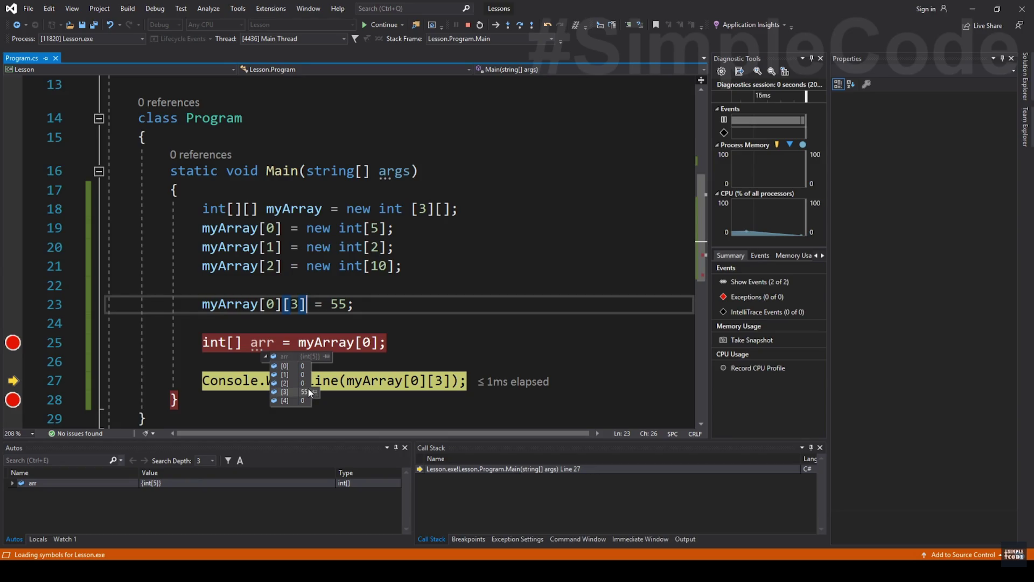
pyautogui.moveTo(1008, 546)
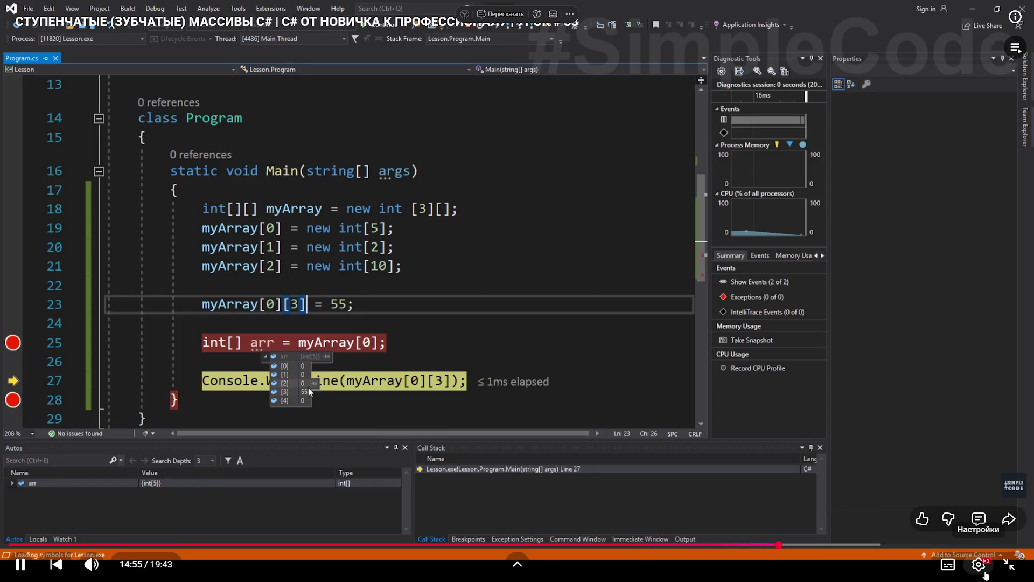
pyautogui.hotkey('shift', 'F5')
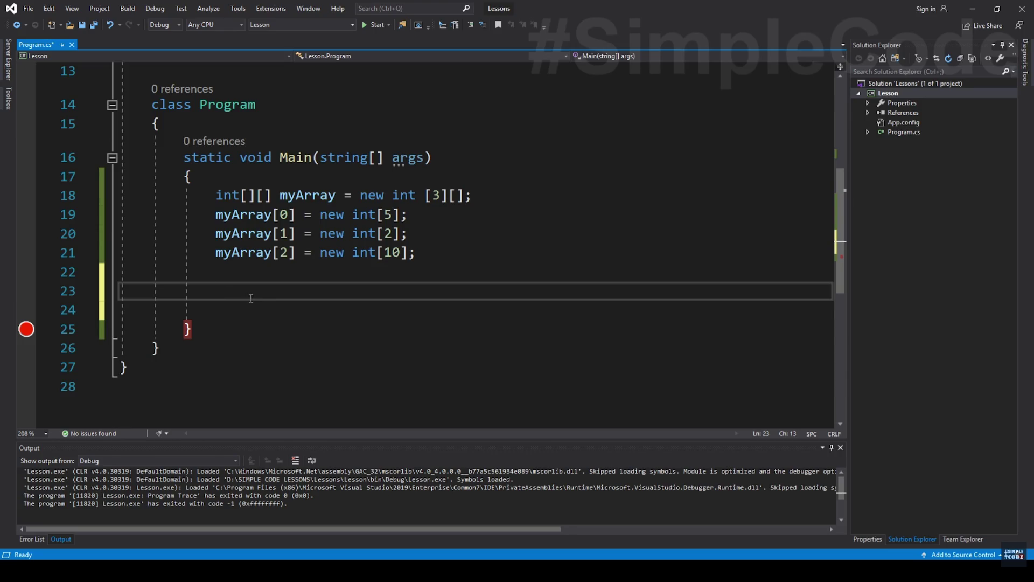
# Declare Random random = new Random(); after the three row allocations, with blank lines below it.
pyautogui.click(335, 195)
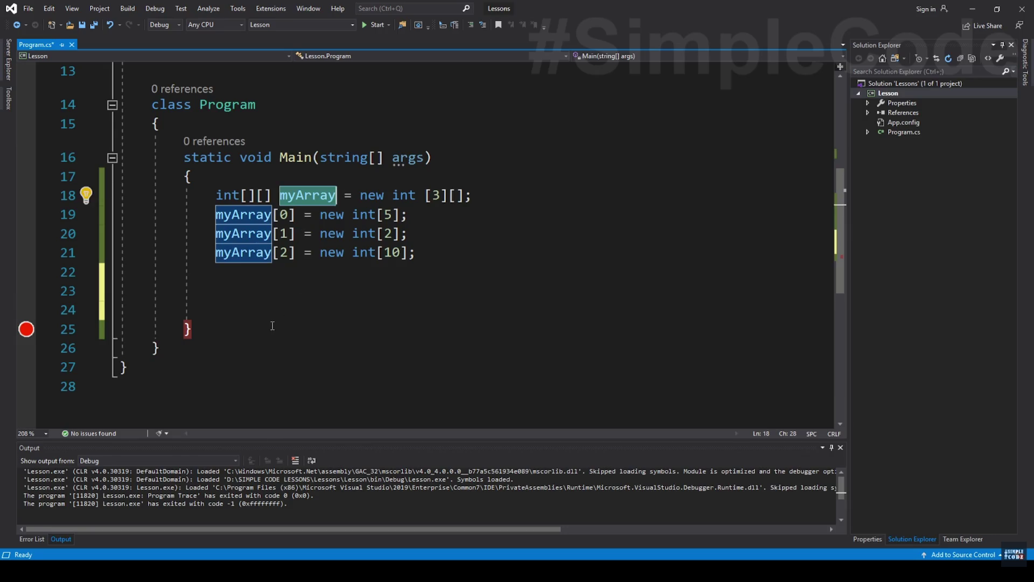
pyautogui.click(280, 291)
pyautogui.press('Up')
pyautogui.press('Return')
pyautogui.hotkey('ctrl', 'v')
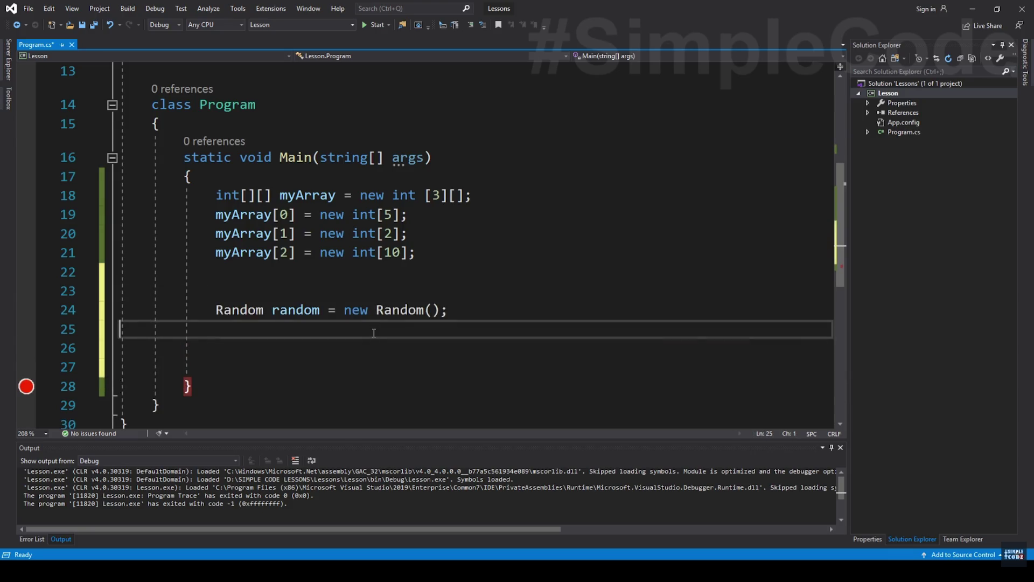
pyautogui.press('Up')
pyautogui.press('Up')
pyautogui.press('Down')
pyautogui.press('End')
pyautogui.press('Delete')
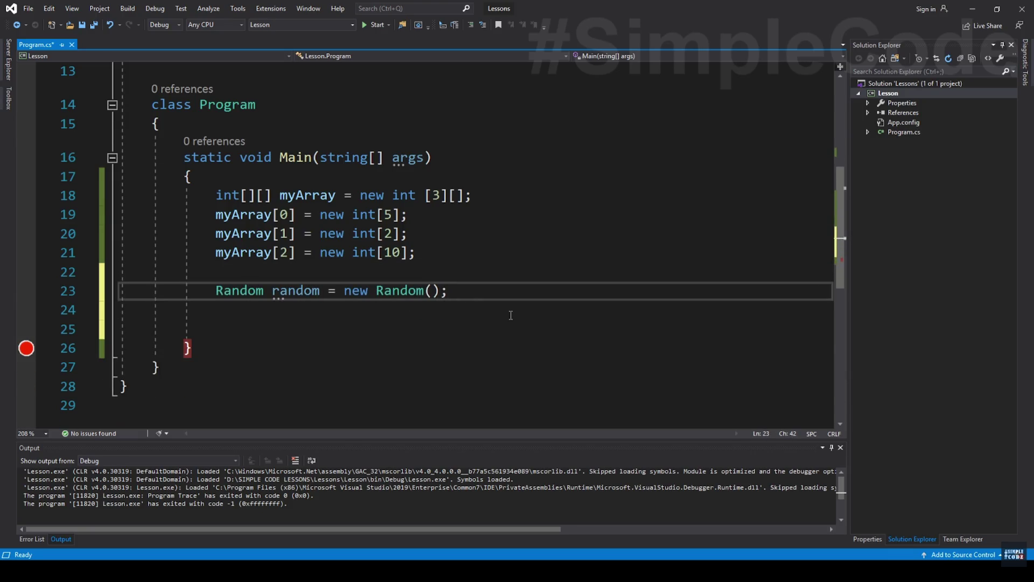
pyautogui.moveTo(317, 308)
pyautogui.press('Down')
pyautogui.press('Return')
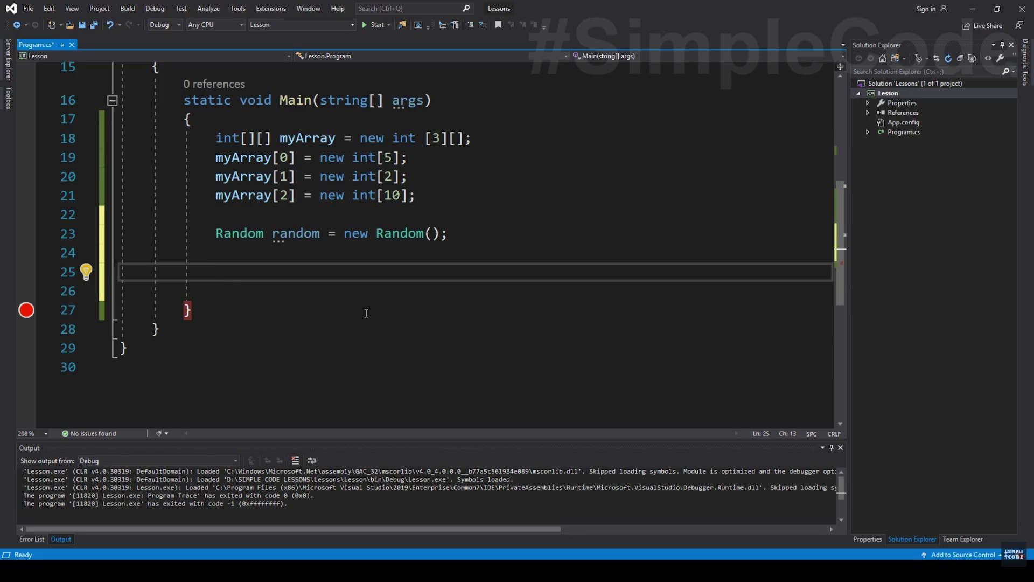
# Insert a for loop snippet and set its bound to myArray.Length.
pyautogui.write('for')
pyautogui.press('Tab')
pyautogui.press('Tab')
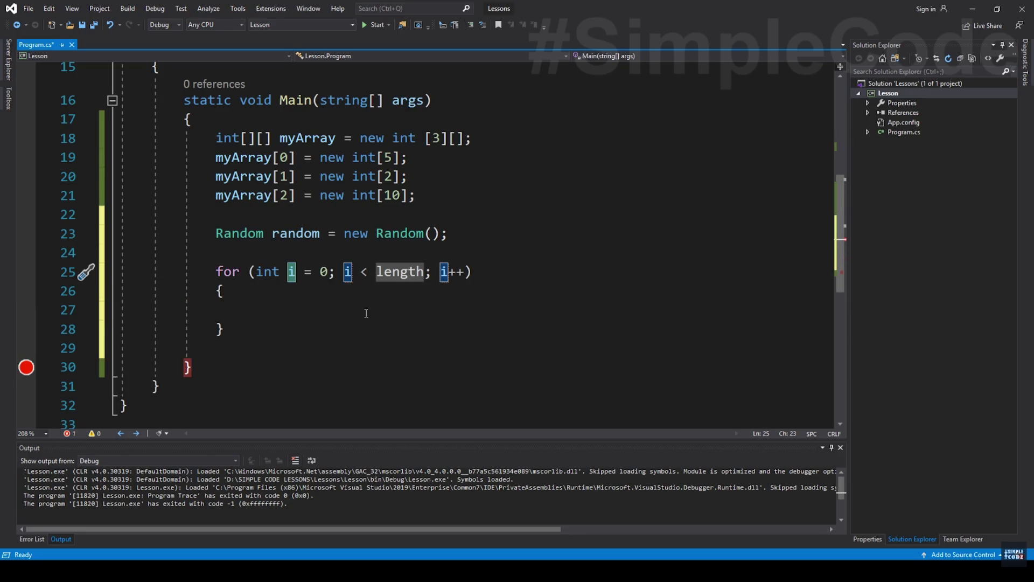
pyautogui.press('Return')
pyautogui.scroll(1, 318, 200)
pyautogui.click(317, 198)
pyautogui.hotkey('ctrl', 'c')
pyautogui.click(291, 329)
pyautogui.press('Tab')
pyautogui.hotkey('ctrl', 'v')
pyautogui.write('.l')
pyautogui.press('Tab')
# Compare the myArray.Length bound with the myArray declaration and place the caret in the loop body.
pyautogui.doubleClick(302, 195)
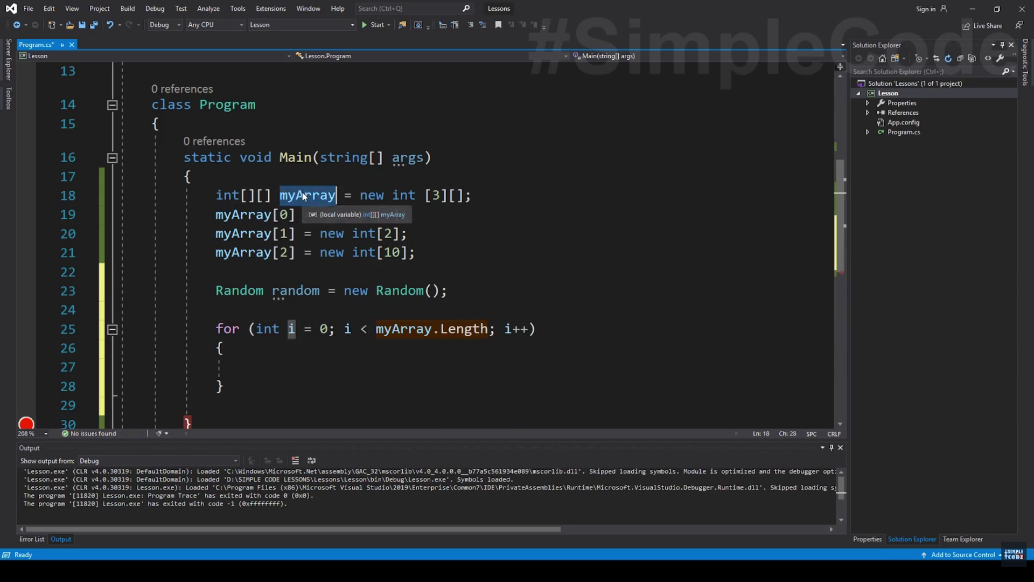
pyautogui.press('Down')
pyautogui.press('Down')
pyautogui.press('Down')
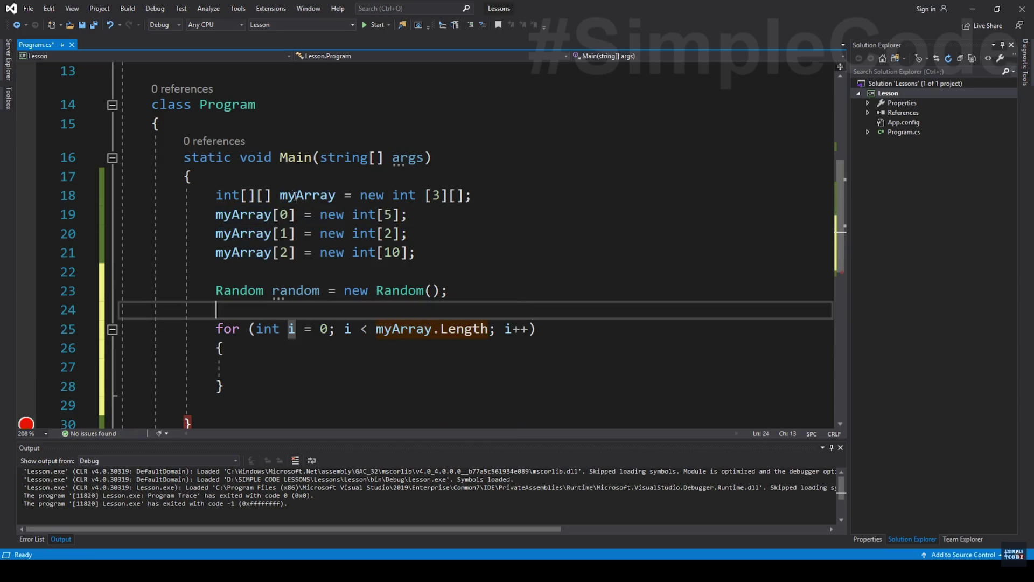
pyautogui.click(522, 291)
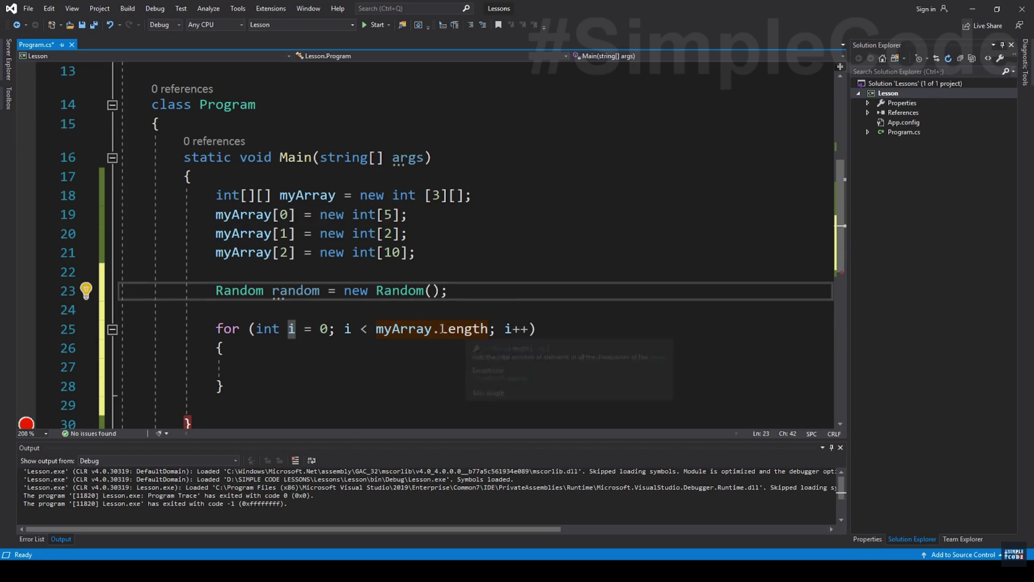
pyautogui.moveTo(376, 330); pyautogui.dragTo(490, 330)
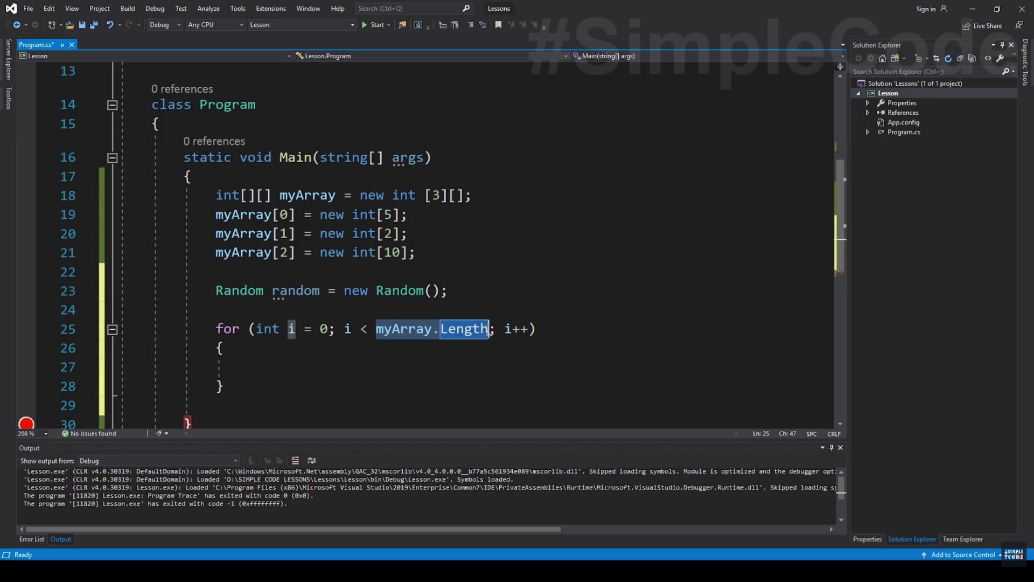
pyautogui.doubleClick(330, 198)
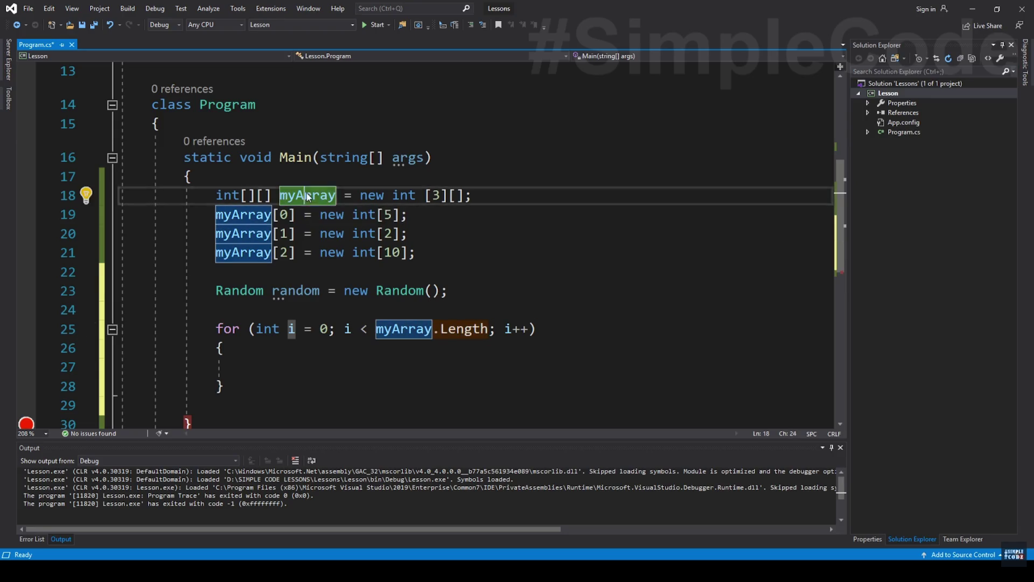
pyautogui.click(443, 371)
pyautogui.write('for')
pyautogui.press('Tab')
pyautogui.press('Tab')
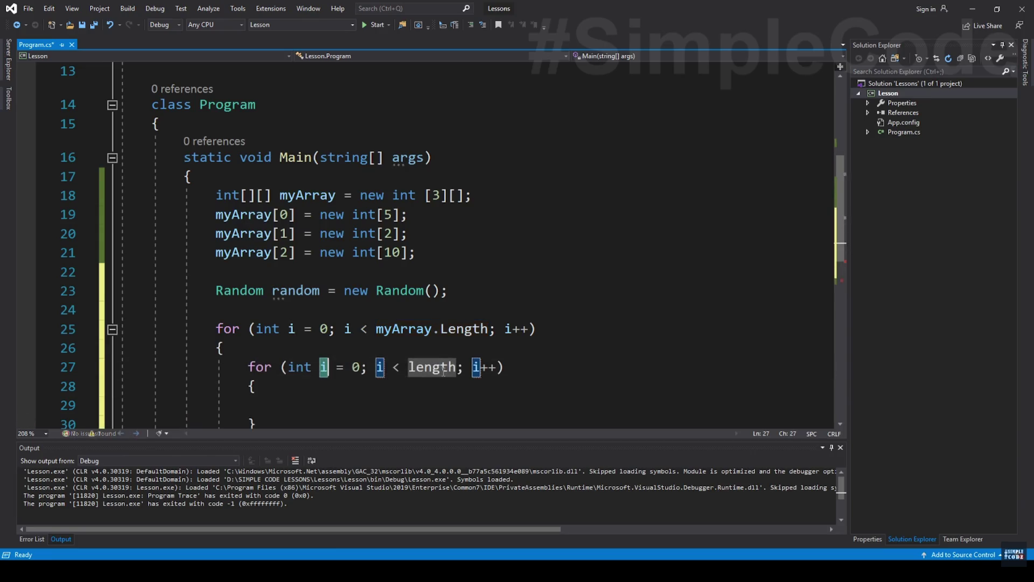
pyautogui.write('j')
pyautogui.press('Return')
pyautogui.scroll(-1, 297, 331)
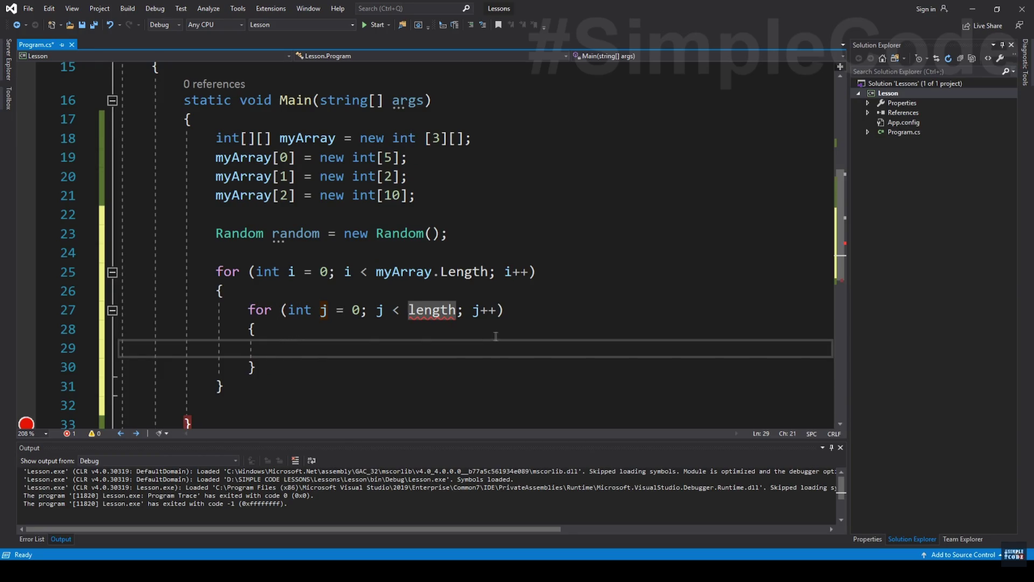
pyautogui.click(335, 138)
pyautogui.click(457, 310)
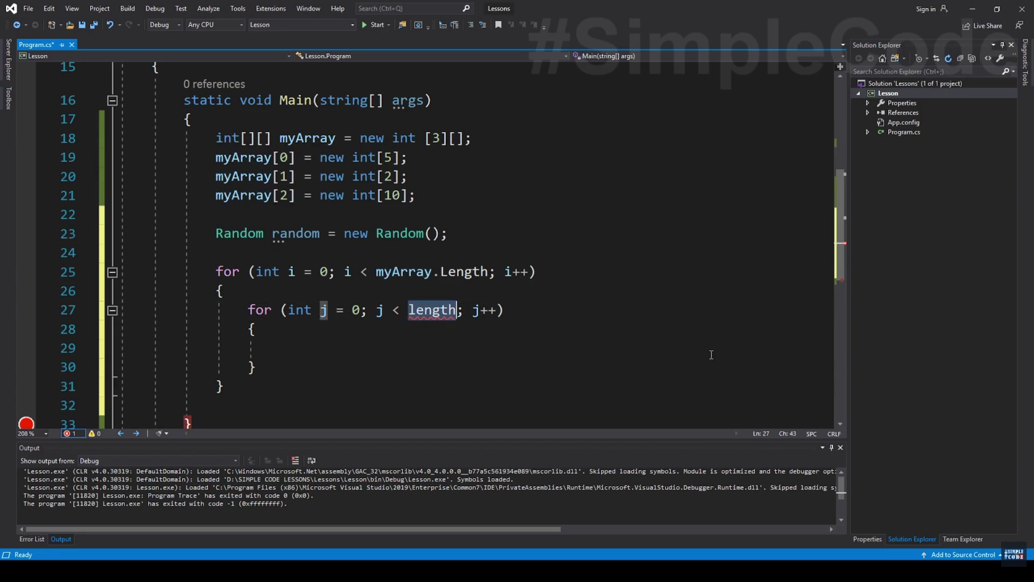
pyautogui.click(335, 139)
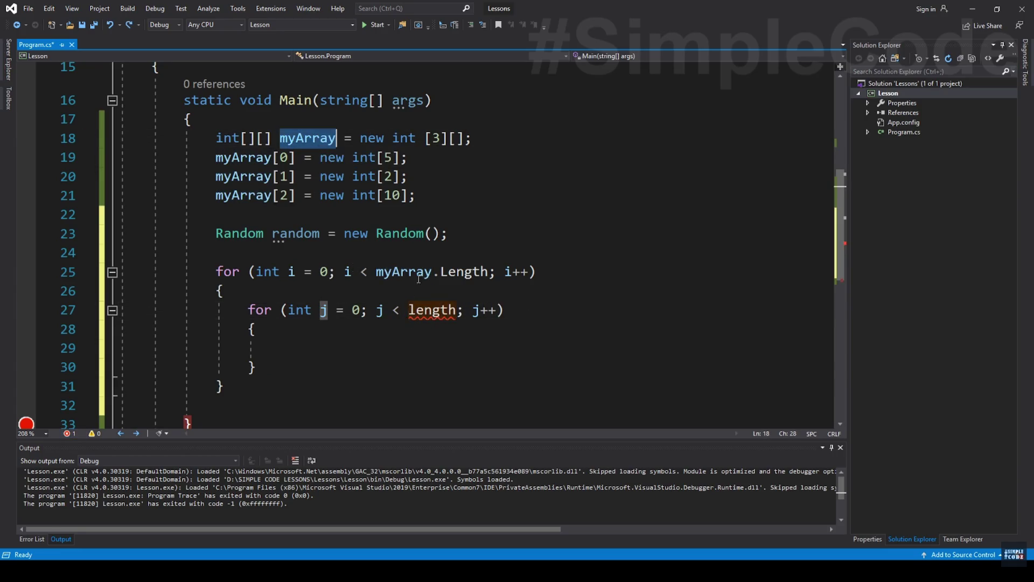
pyautogui.click(458, 312)
pyautogui.write('myArray[i')
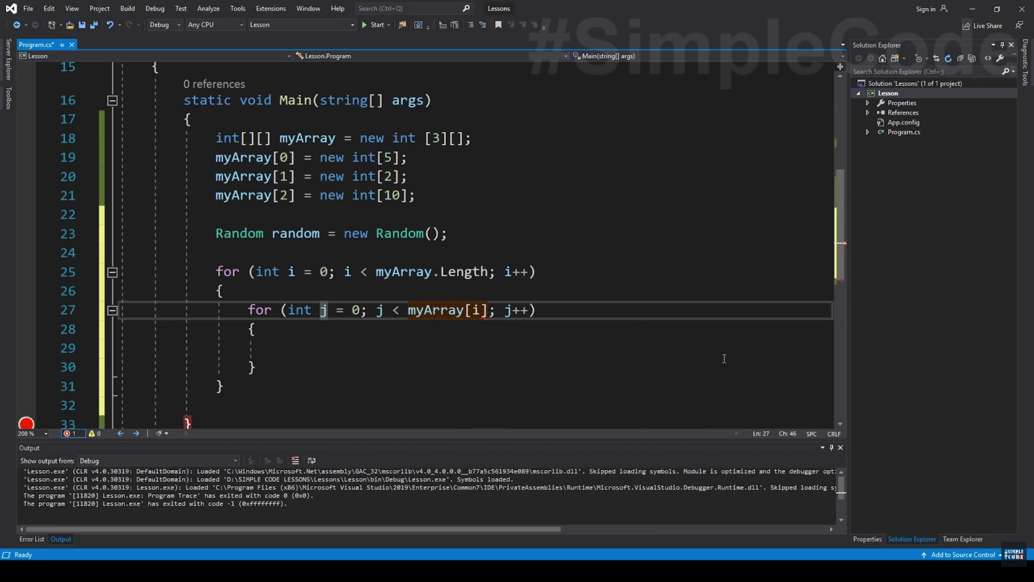
pyautogui.click(469, 272)
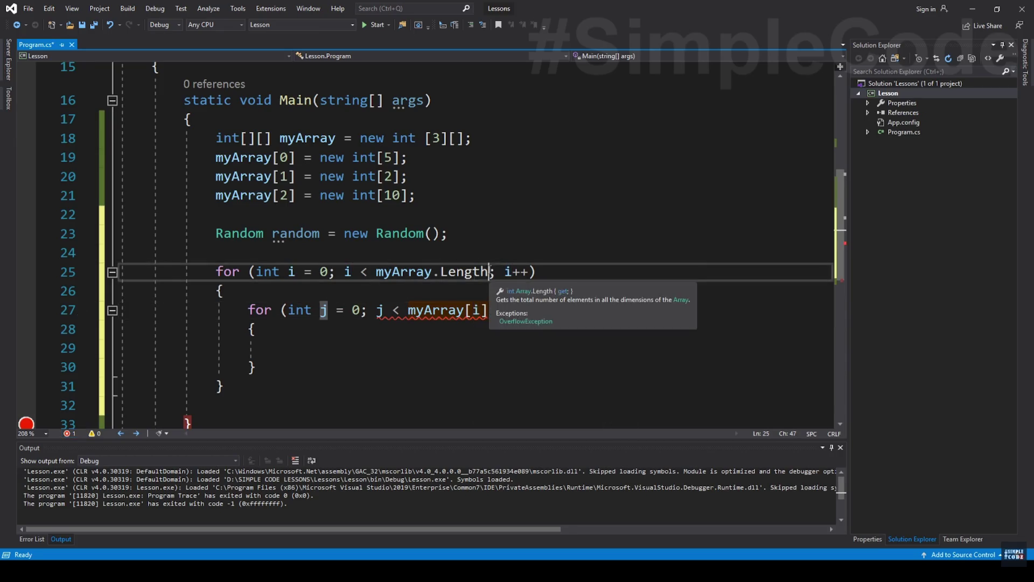
pyautogui.moveTo(408, 310); pyautogui.dragTo(489, 311)
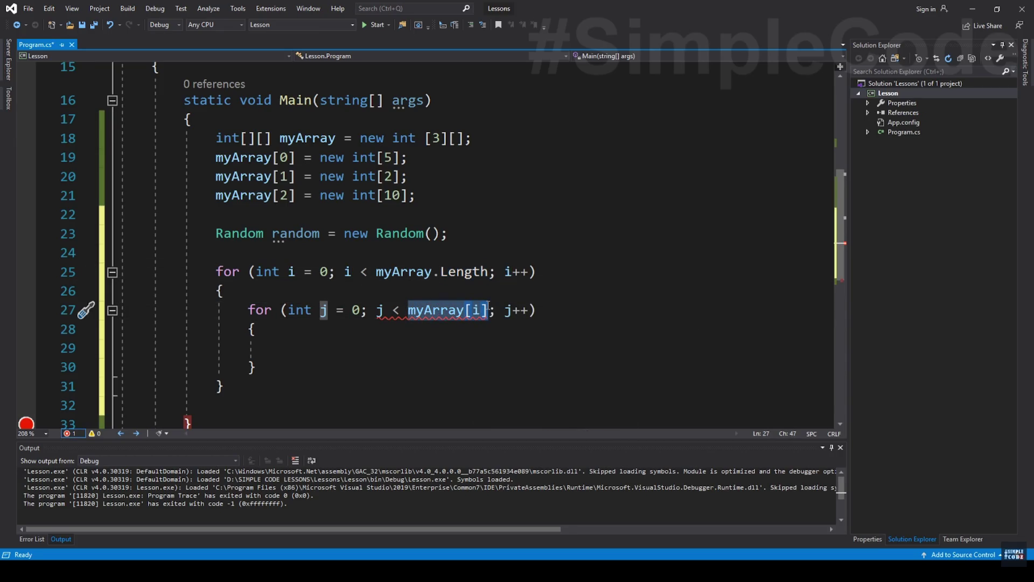
pyautogui.moveTo(216, 161); pyautogui.dragTo(297, 159)
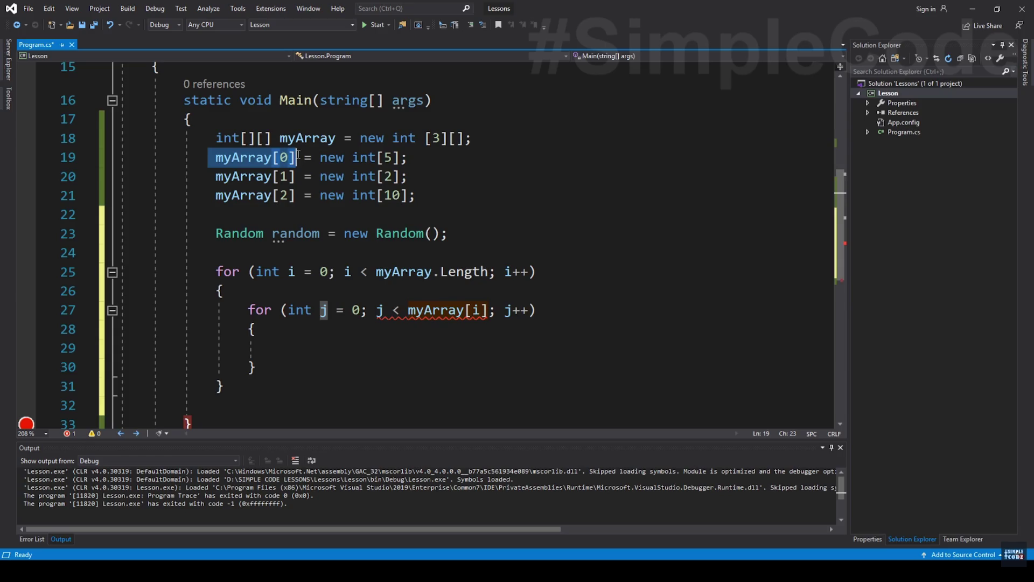
pyautogui.click(488, 310)
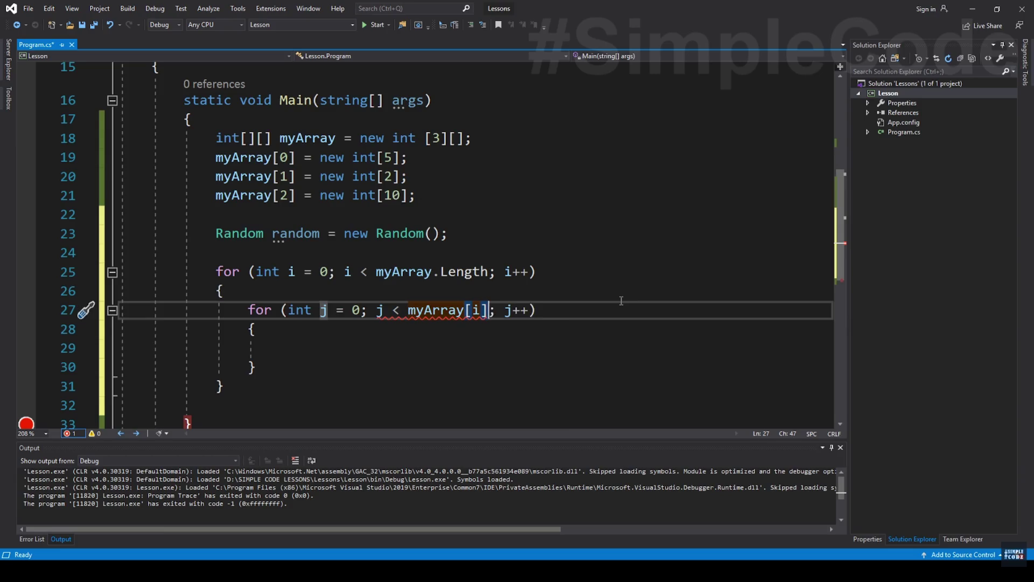
pyautogui.write('.')
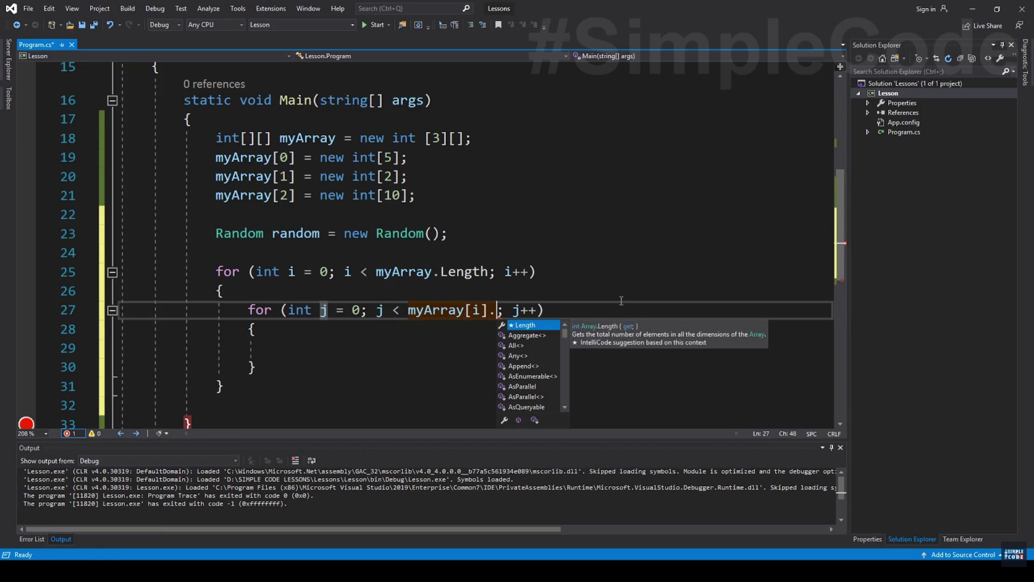
pyautogui.press('Tab')
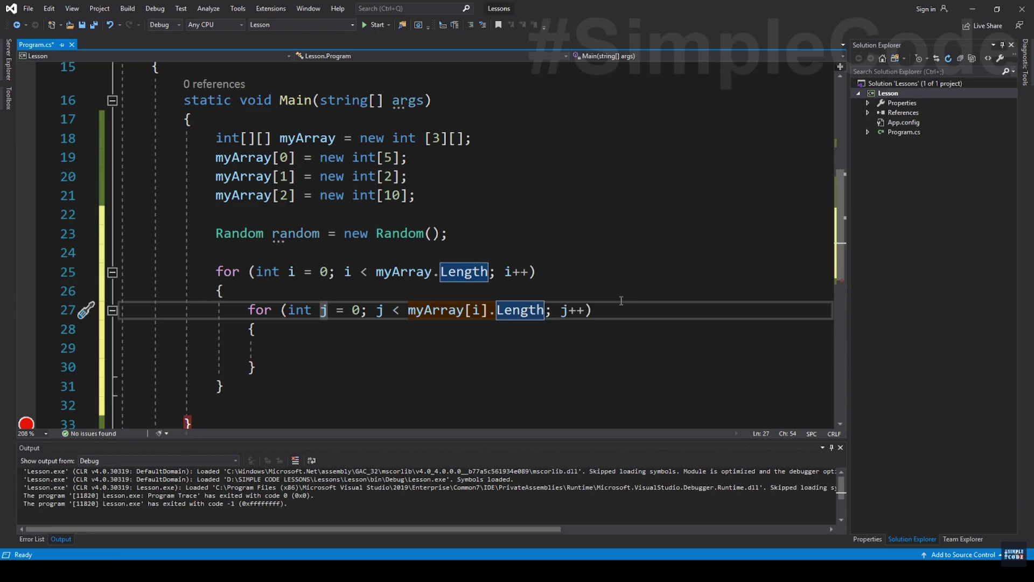
pyautogui.press('Up')
pyautogui.press('Up')
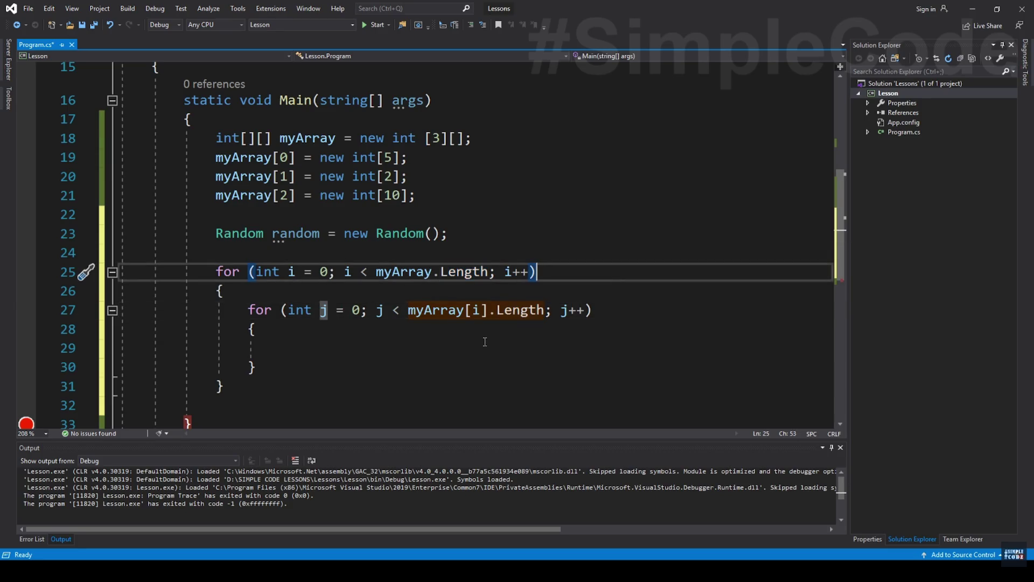
pyautogui.moveTo(408, 310); pyautogui.dragTo(546, 311)
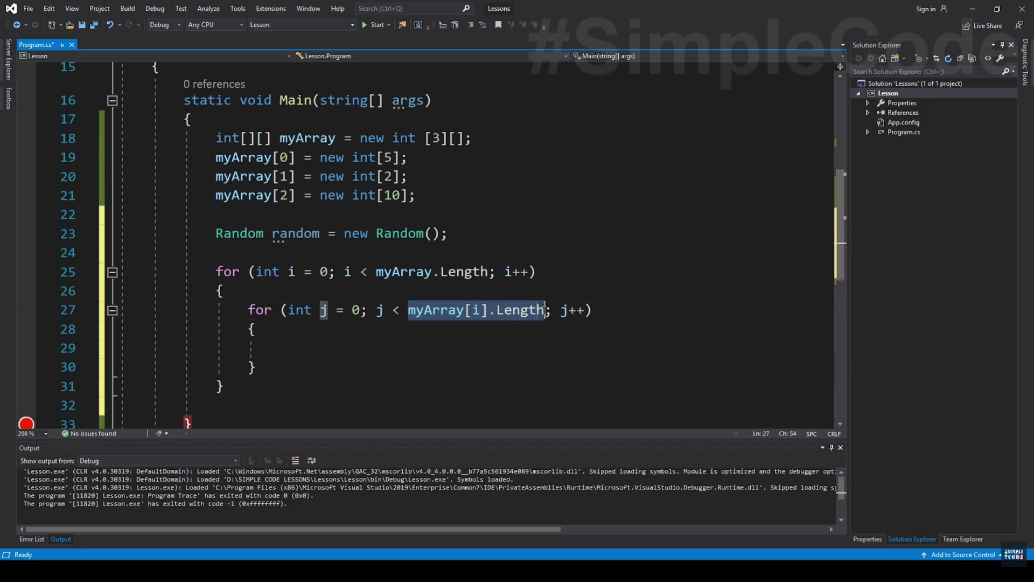
pyautogui.click(525, 314)
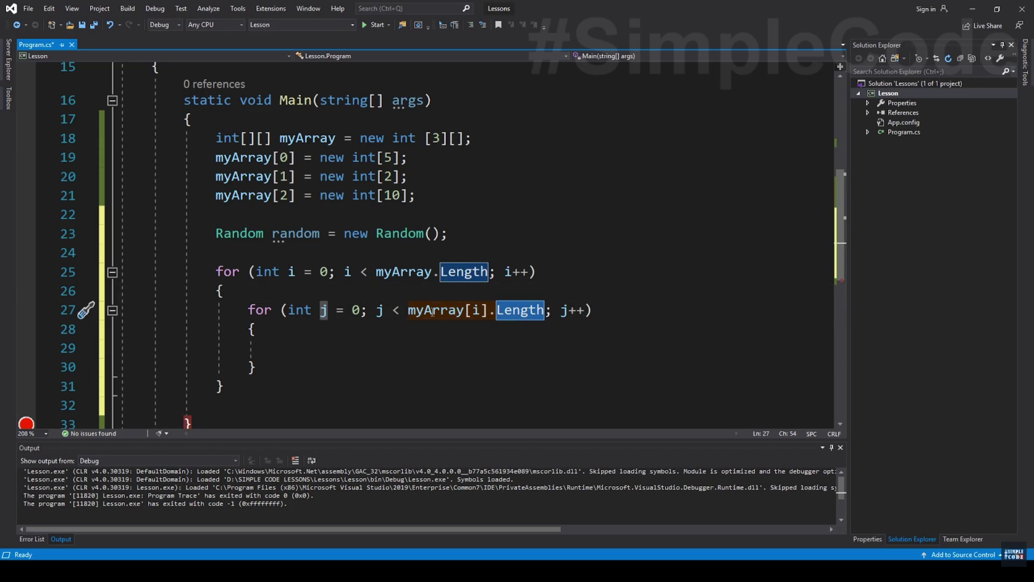
pyautogui.click(216, 157)
pyautogui.moveTo(216, 157); pyautogui.dragTo(295, 157)
pyautogui.moveTo(215, 195); pyautogui.dragTo(289, 195)
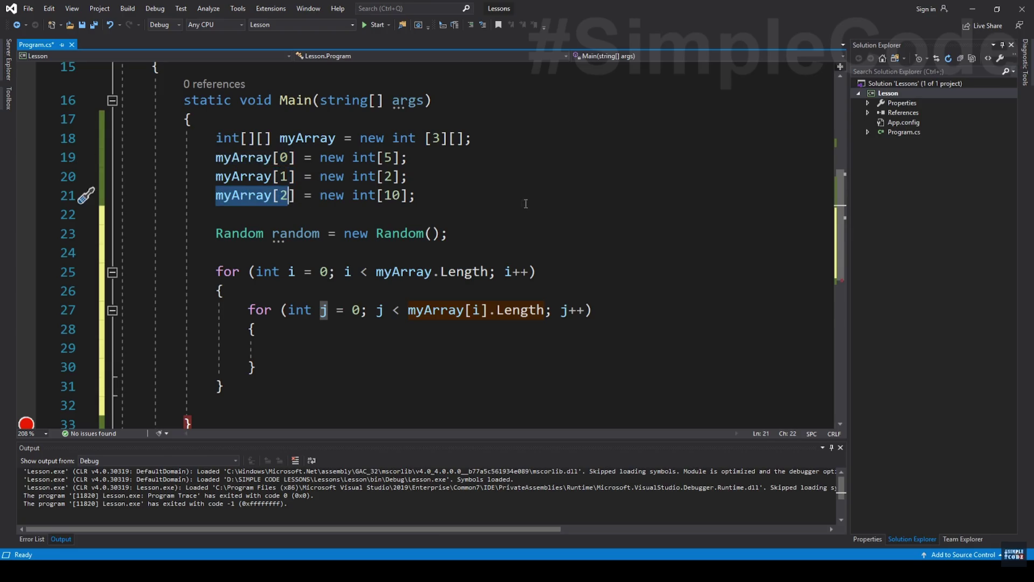
pyautogui.doubleClick(301, 138)
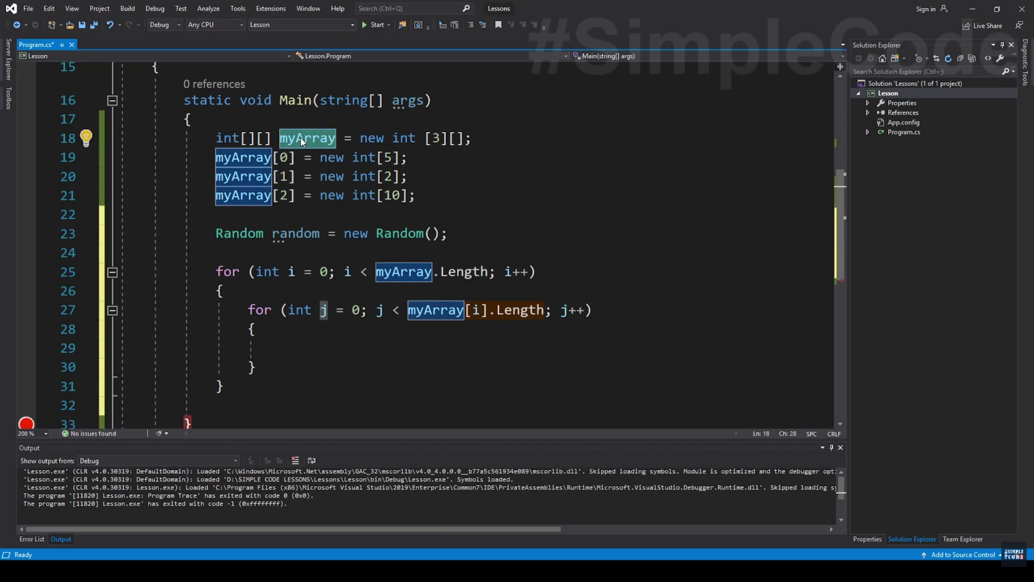
pyautogui.moveTo(408, 310); pyautogui.dragTo(477, 311)
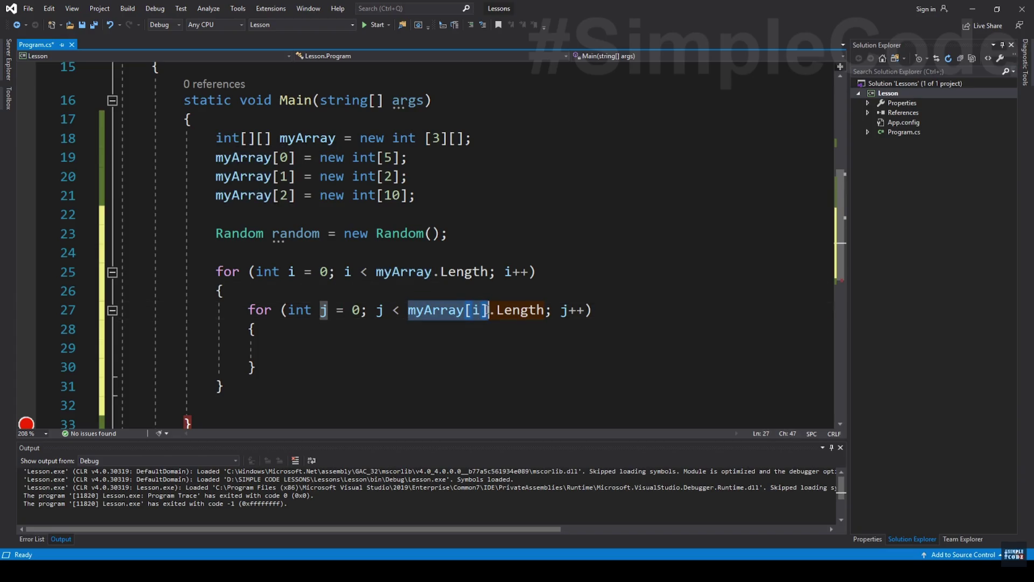
pyautogui.press('Up')
pyautogui.click(477, 312)
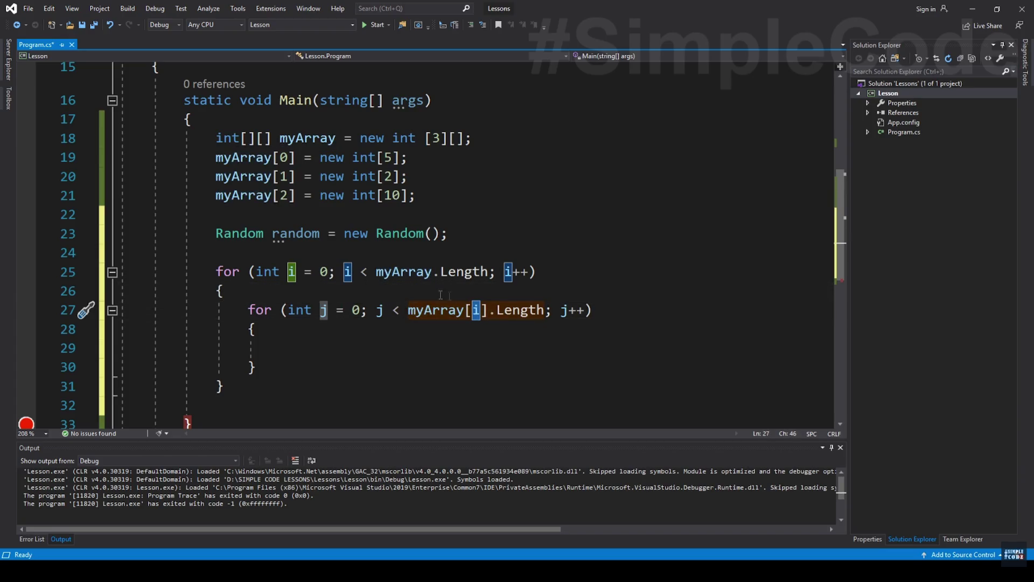
pyautogui.doubleClick(302, 140)
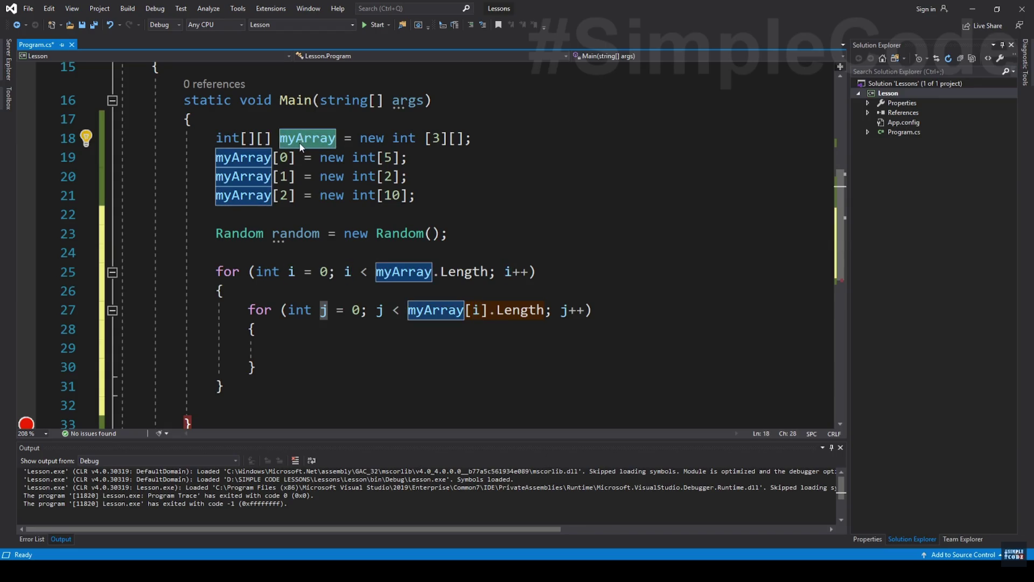
pyautogui.click(466, 291)
pyautogui.moveTo(407, 309); pyautogui.dragTo(485, 315)
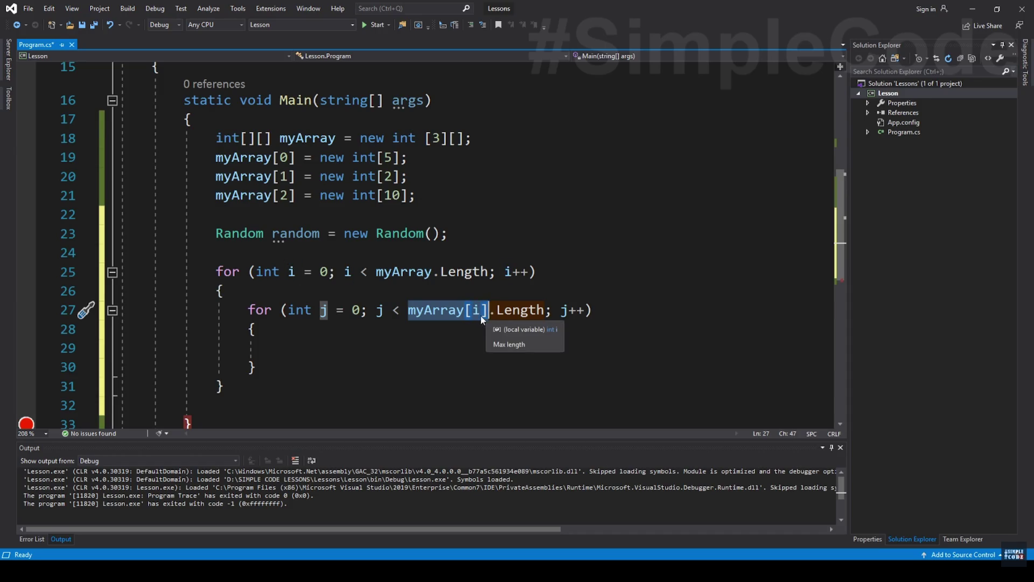
pyautogui.click(489, 313)
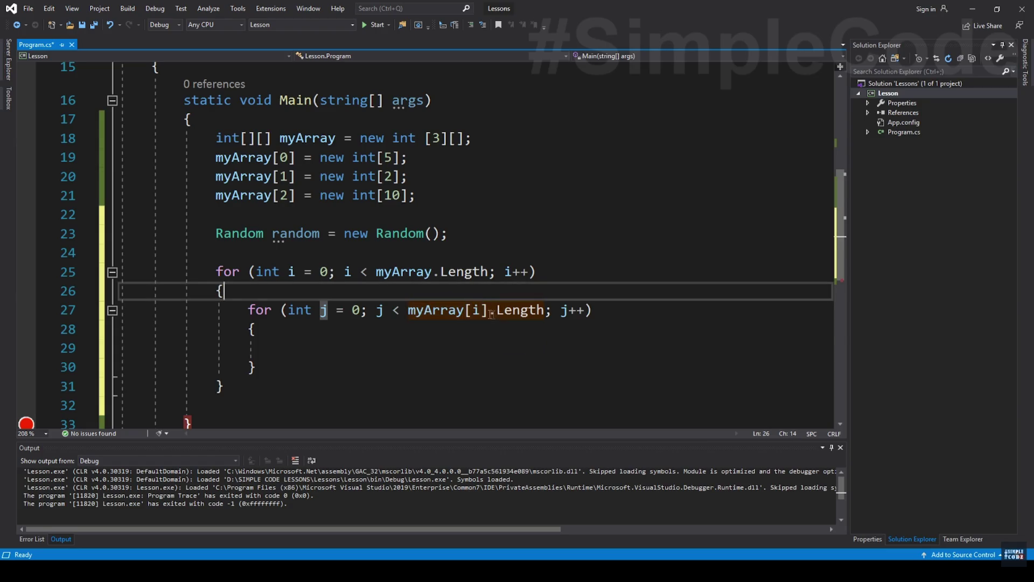
pyautogui.moveTo(491, 313); pyautogui.dragTo(545, 313)
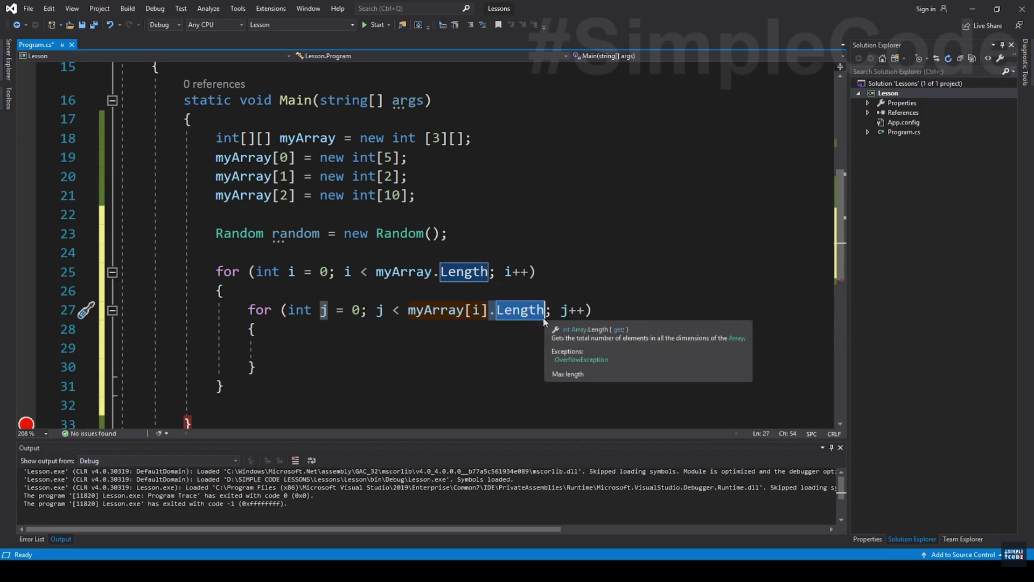
pyautogui.moveTo(216, 157); pyautogui.dragTo(424, 162)
pyautogui.click(512, 348)
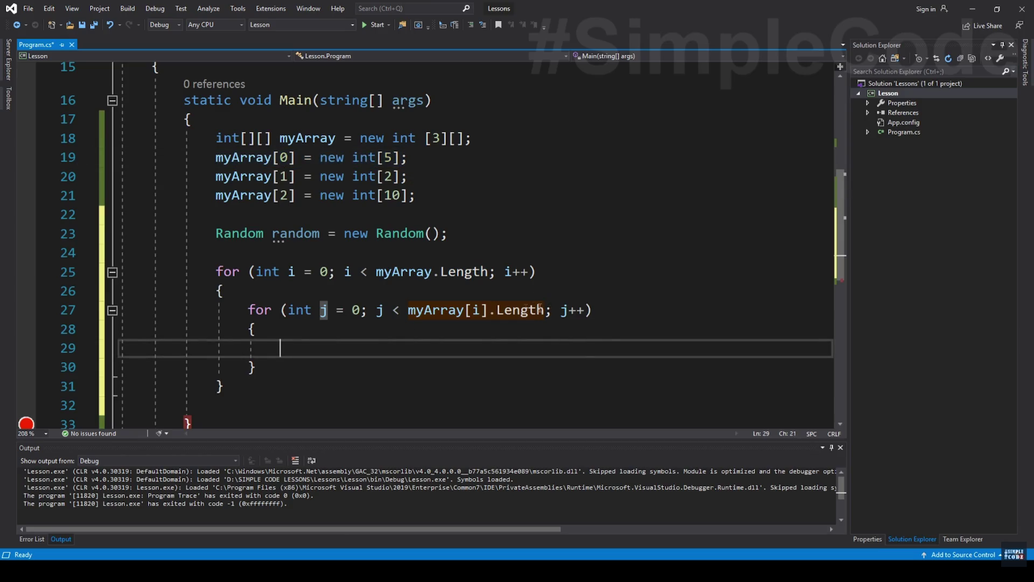
pyautogui.moveTo(248, 309)
pyautogui.mouseDown()
pyautogui.moveTo(267, 311)
pyautogui.moveTo(280, 331)
pyautogui.mouseUp()
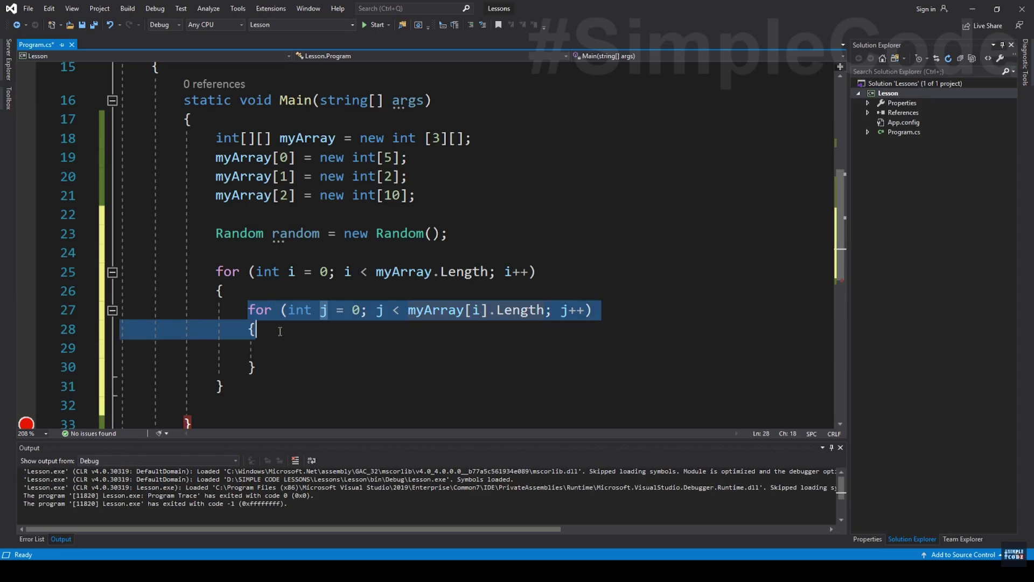
pyautogui.click(339, 351)
# Write myArray[i][j] = random.Next(100); in the inner loop body, completing random and Next via IntelliSense.
pyautogui.write('myArray')
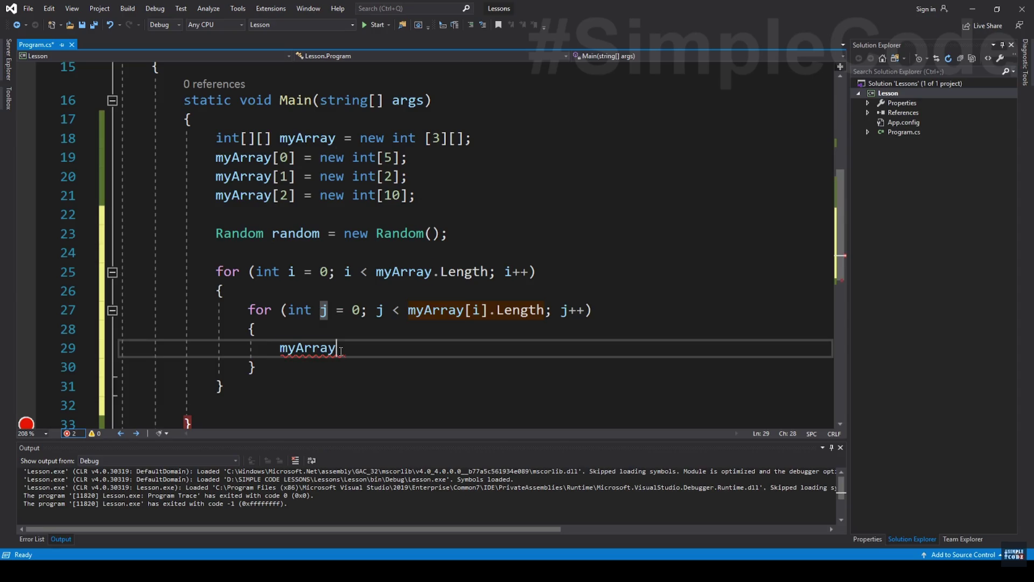
pyautogui.write('[i][')
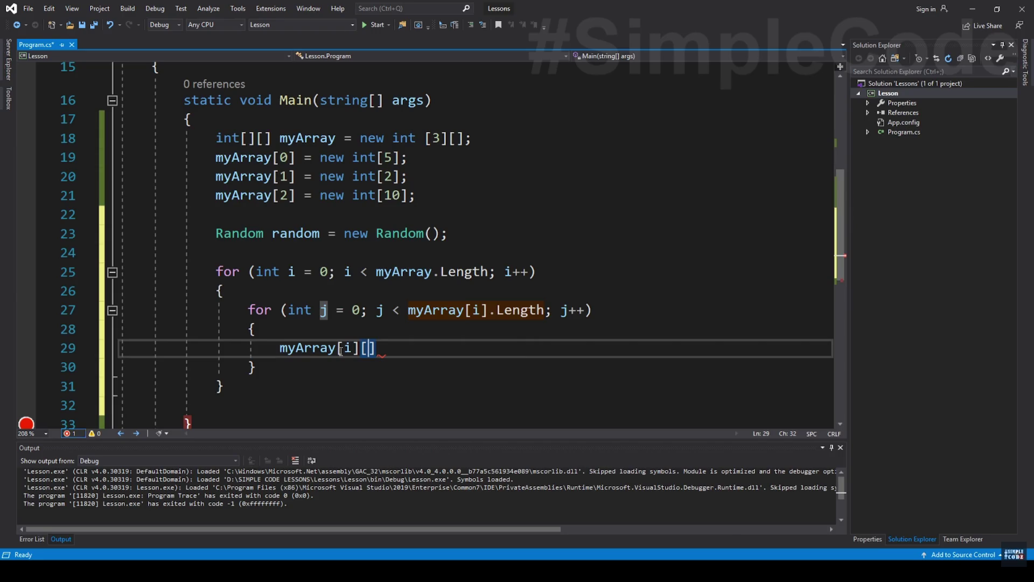
pyautogui.write('j] = ra')
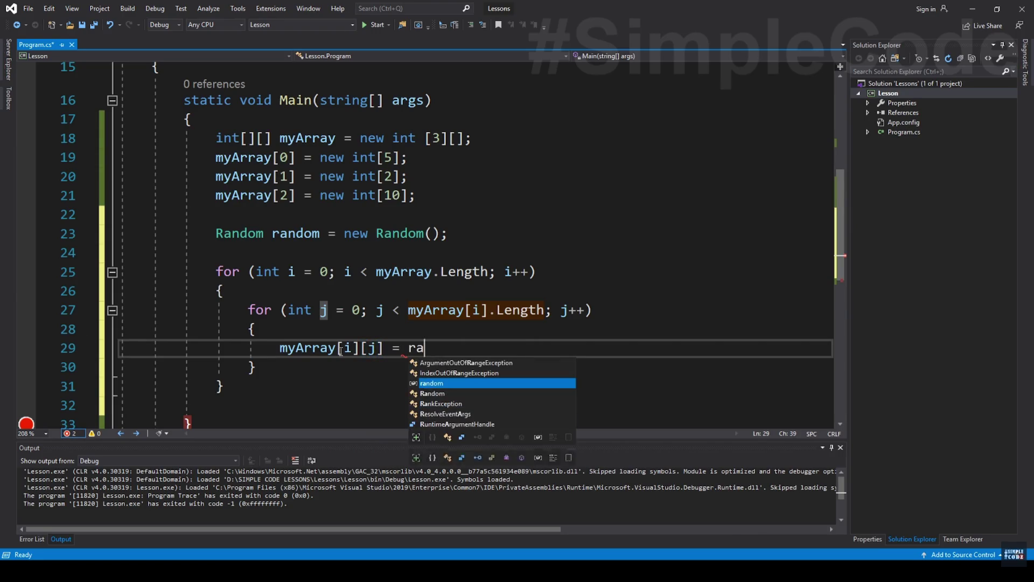
pyautogui.press('Tab')
pyautogui.write('.')
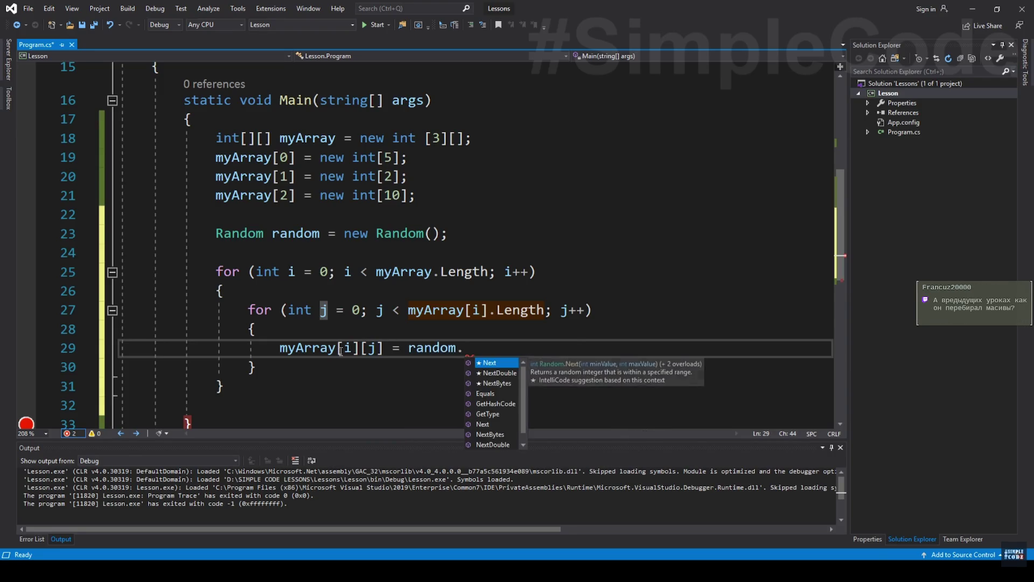
pyautogui.press('Tab')
pyautogui.write('(')
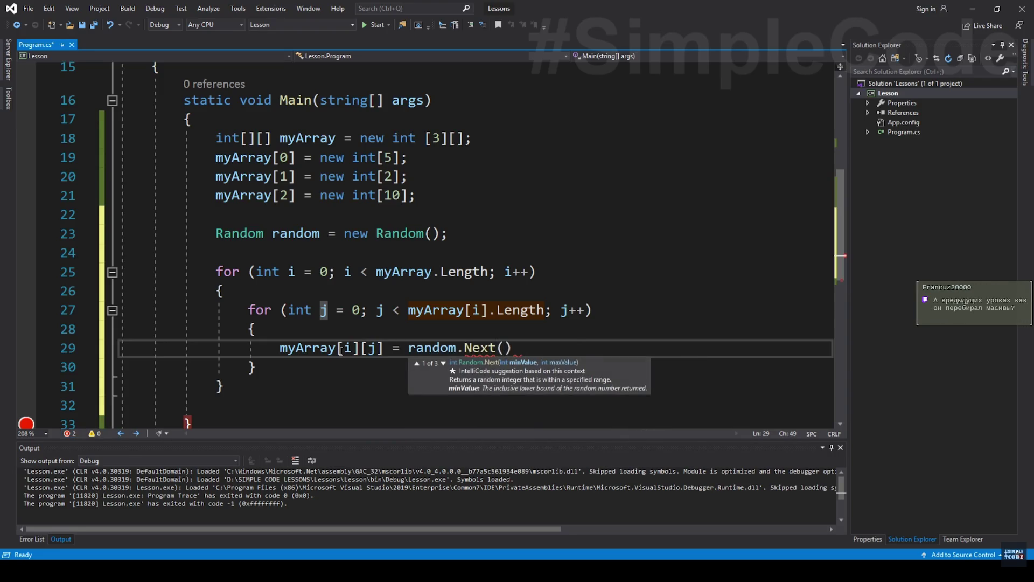
pyautogui.write('100)')
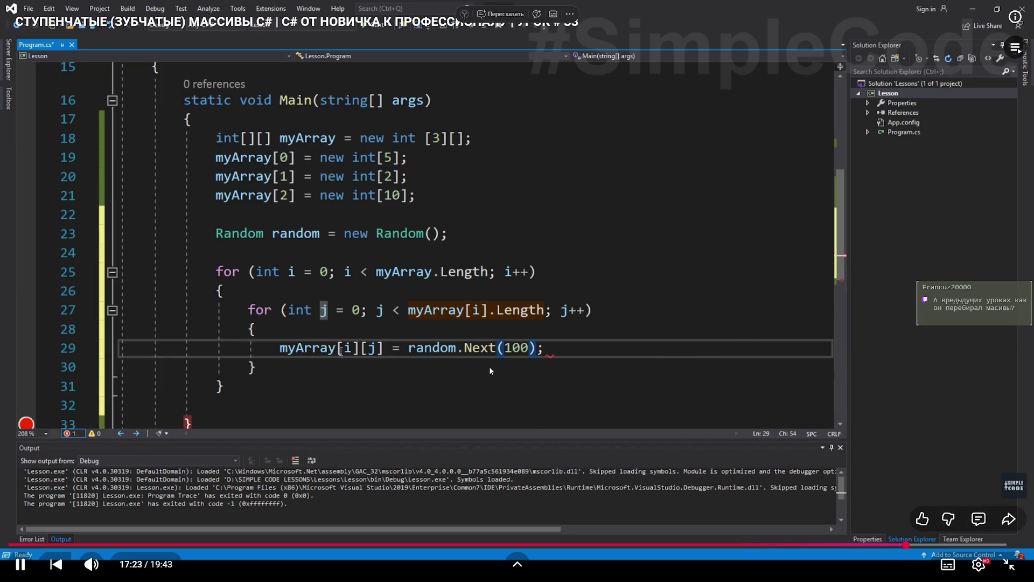
pyautogui.scroll(-1, 489, 367)
pyautogui.moveTo(212, 205)
pyautogui.mouseDown()
pyautogui.moveTo(261, 272)
pyautogui.moveTo(223, 332)
pyautogui.mouseUp()
pyautogui.click(280, 340)
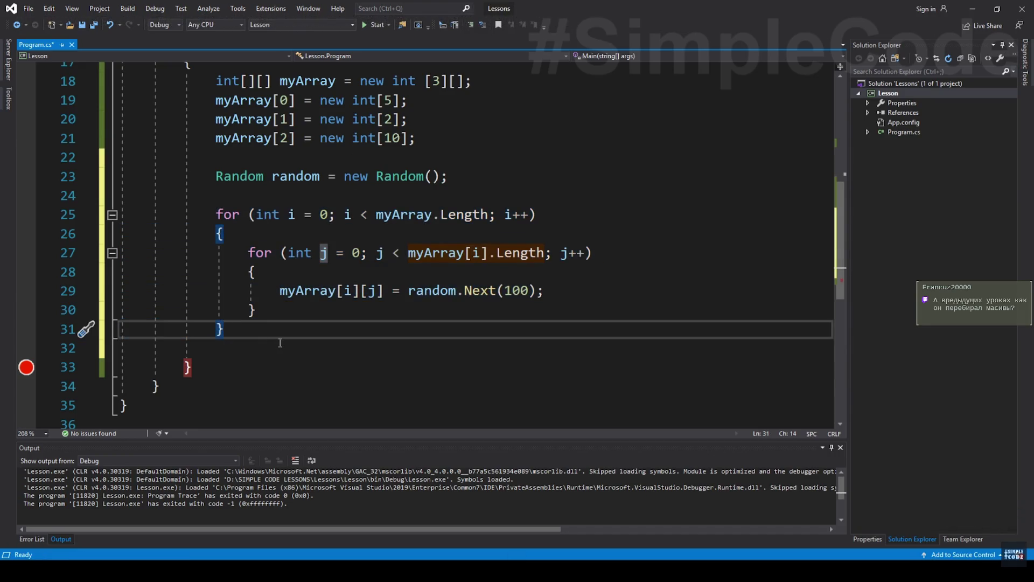
pyautogui.moveTo(499, 350)
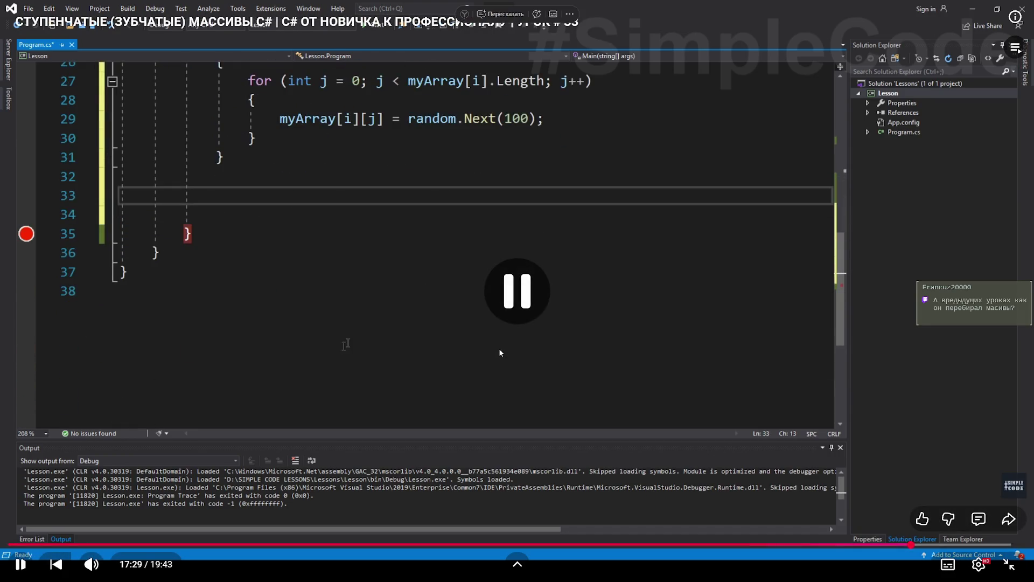
pyautogui.click(499, 353)
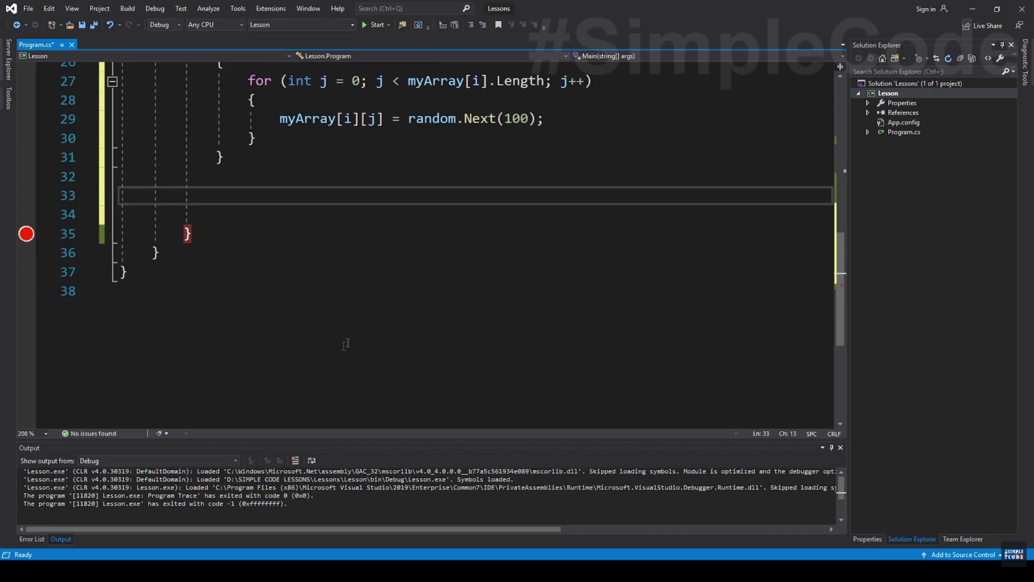
# Place the caret below the filling loops for the second nested for loops over myArray.
pyautogui.moveTo(469, 258)
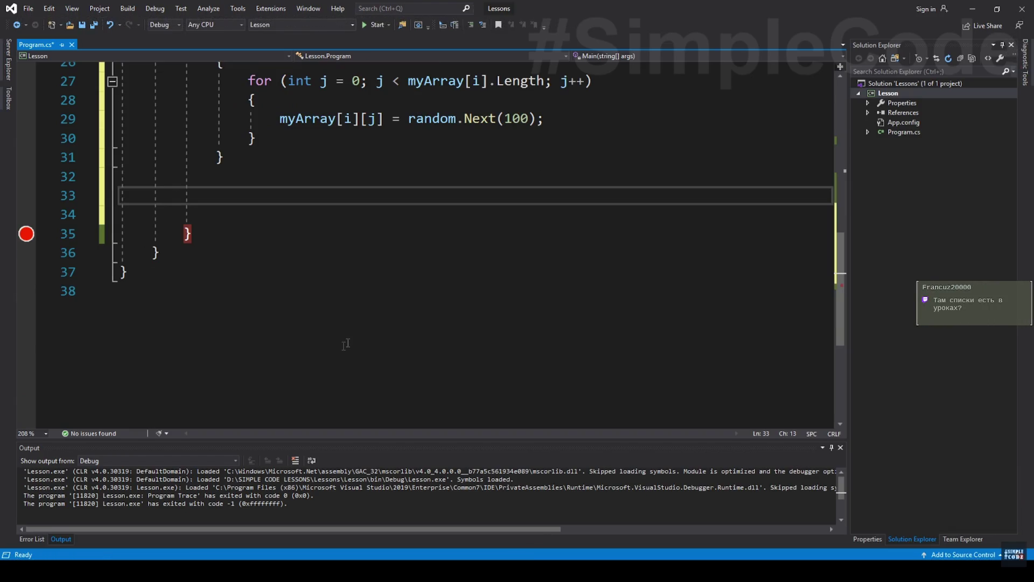
pyautogui.click(577, 291)
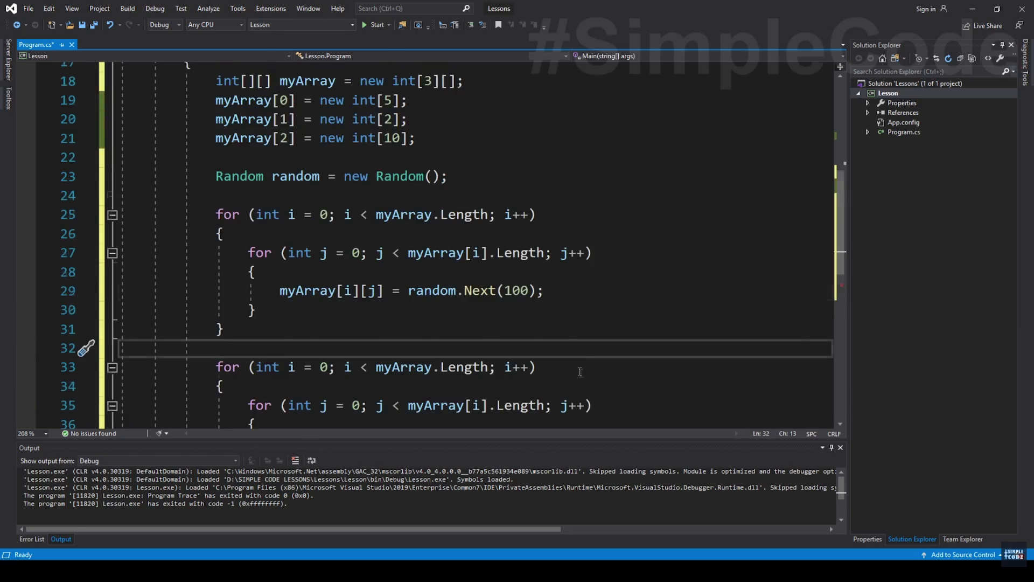
# Insert Console.WriteLine(); after the inner loop's closing brace using the cw snippet.
pyautogui.scroll(1, 561, 353)
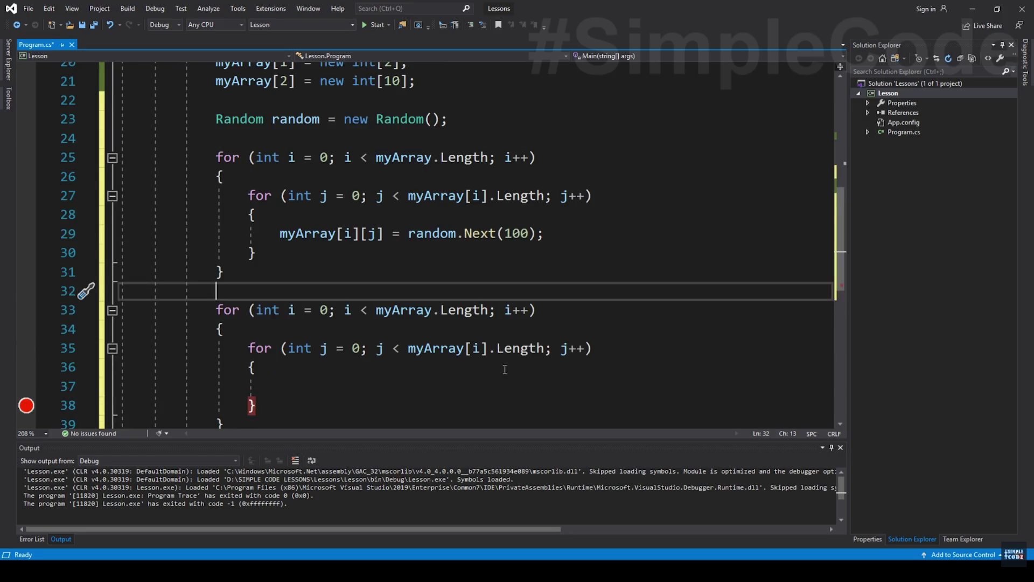
pyautogui.scroll(1, 525, 353)
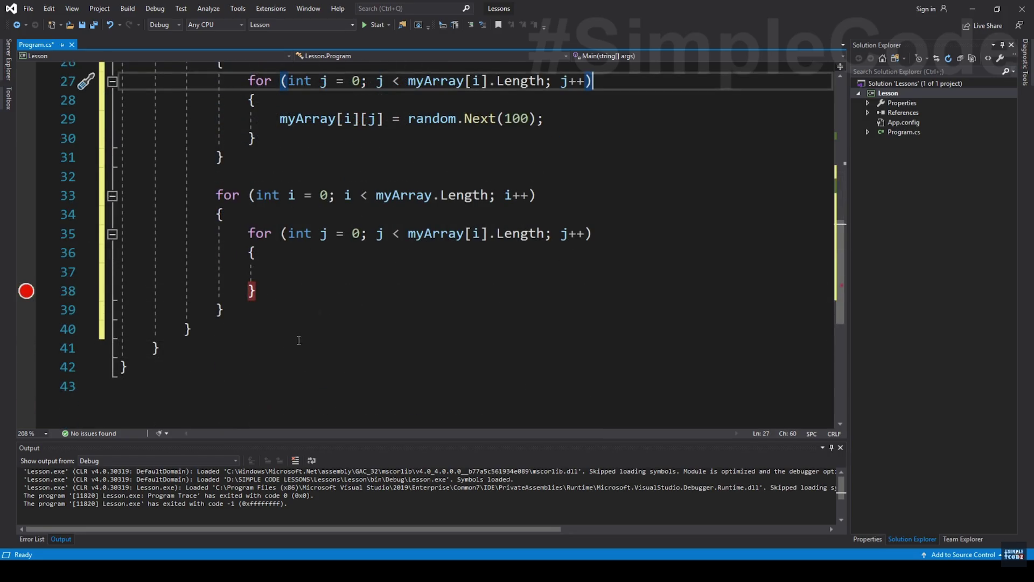
pyautogui.scroll(1, 277, 312)
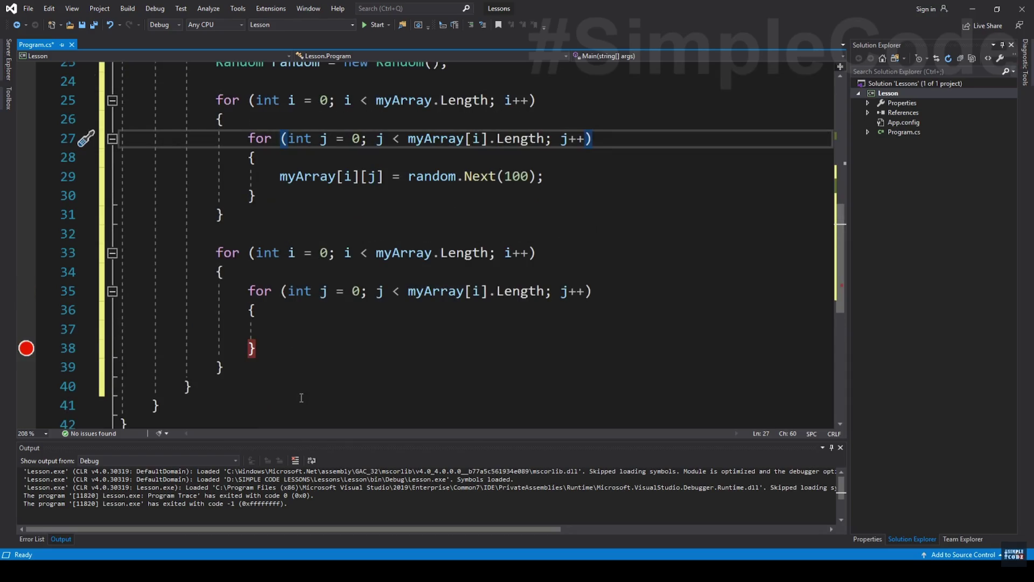
pyautogui.click(280, 349)
pyautogui.press('Return')
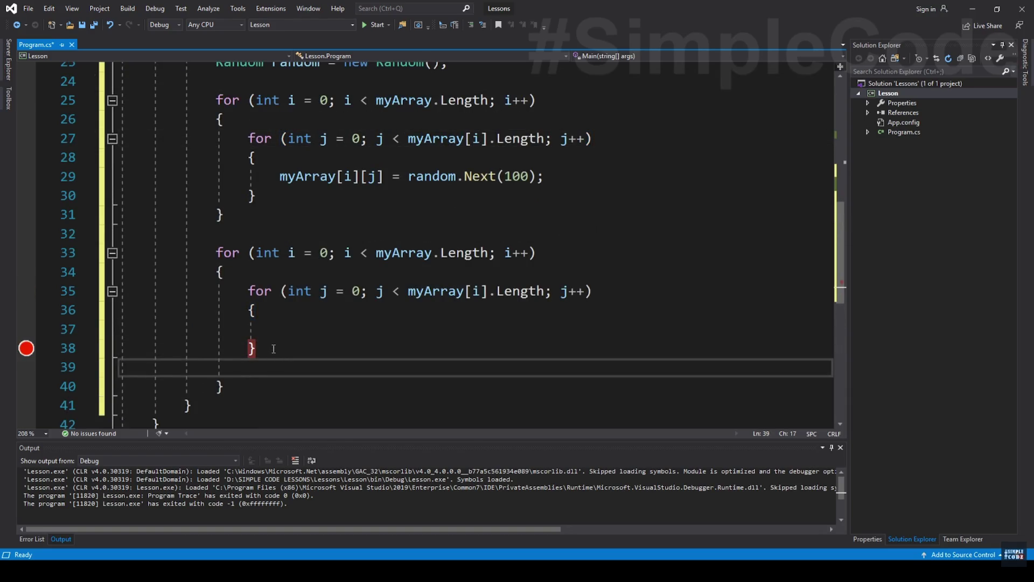
pyautogui.moveTo(216, 253); pyautogui.dragTo(224, 272)
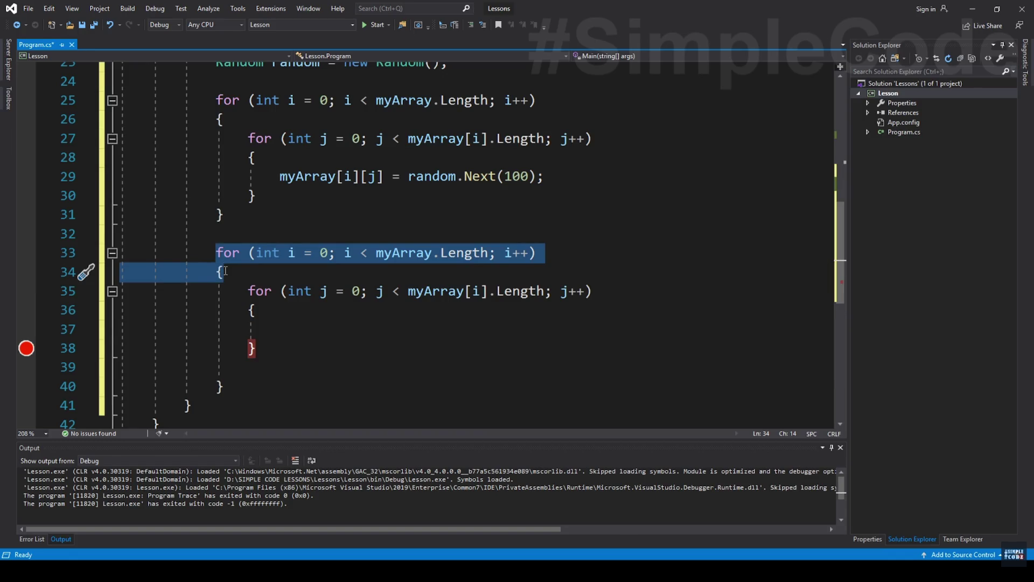
pyautogui.hotkey('ctrl', '-')
pyautogui.hotkey('ctrl', '-')
pyautogui.hotkey('ctrl', '-')
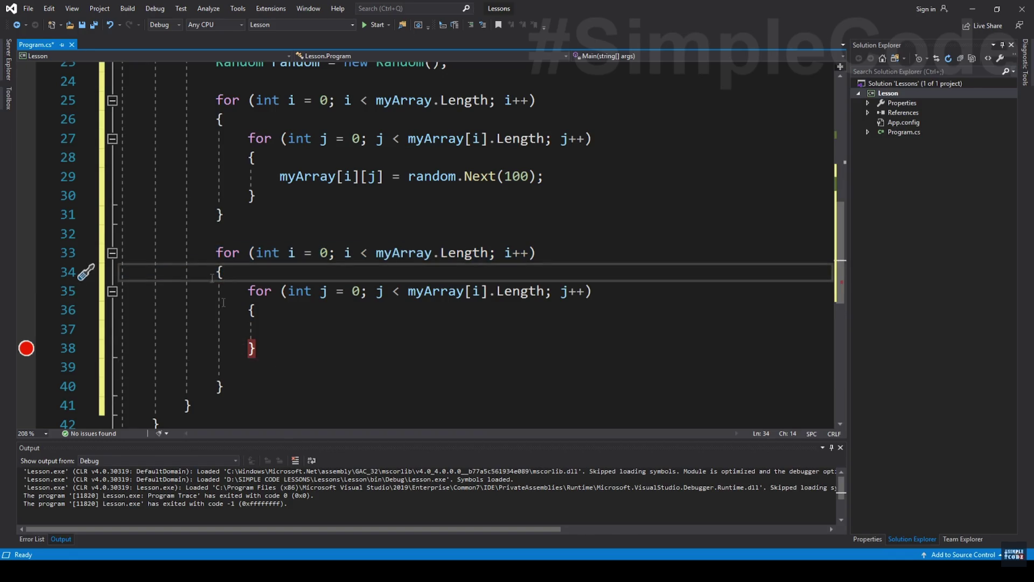
pyautogui.hotkey('ctrl', 'shift', '-')
pyautogui.hotkey('ctrl', 'shift', '-')
pyautogui.write('cw')
pyautogui.press('Tab')
pyautogui.press('Tab')
# Return to the empty line 37 inside the inner printing loop's body.
pyautogui.click(317, 343)
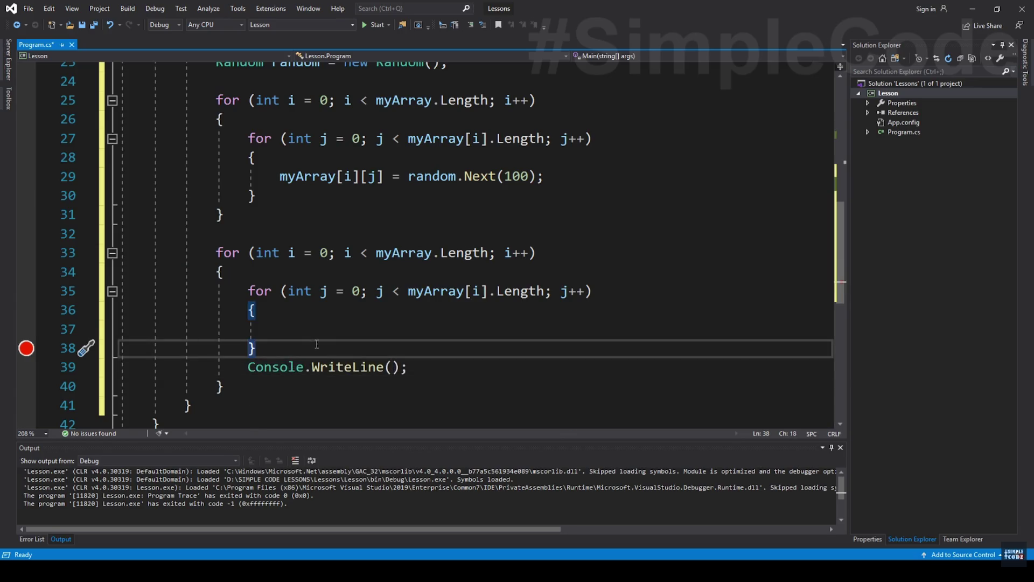
pyautogui.click(358, 369)
pyautogui.press('Up')
pyautogui.press('Up')
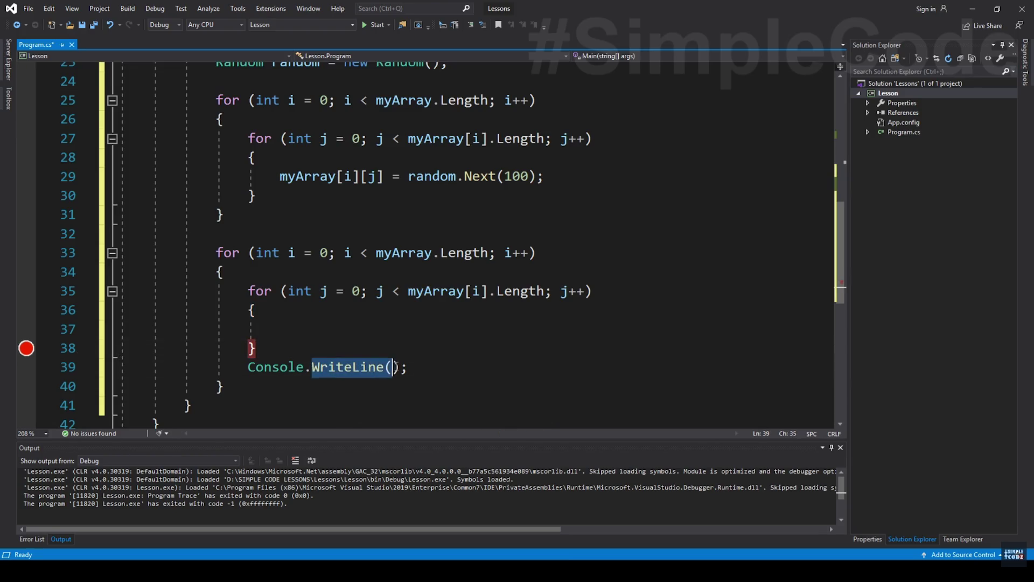
pyautogui.moveTo(282, 366)
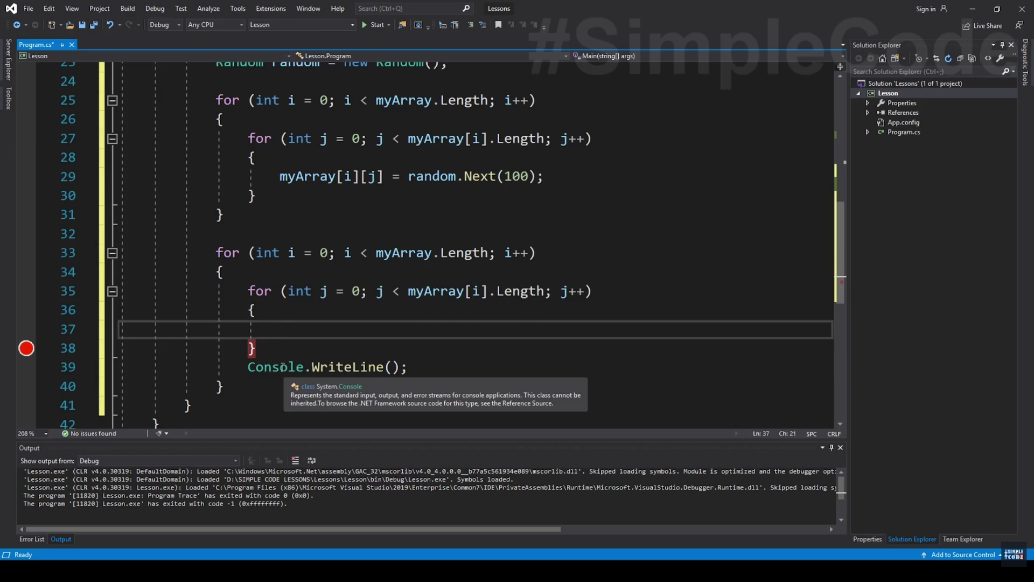
pyautogui.press('Up')
pyautogui.press('Up')
pyautogui.press('Home')
pyautogui.hotkey('shift', 'Down')
pyautogui.hotkey('shift', 'Down')
pyautogui.hotkey('shift', 'Down')
pyautogui.click(275, 328)
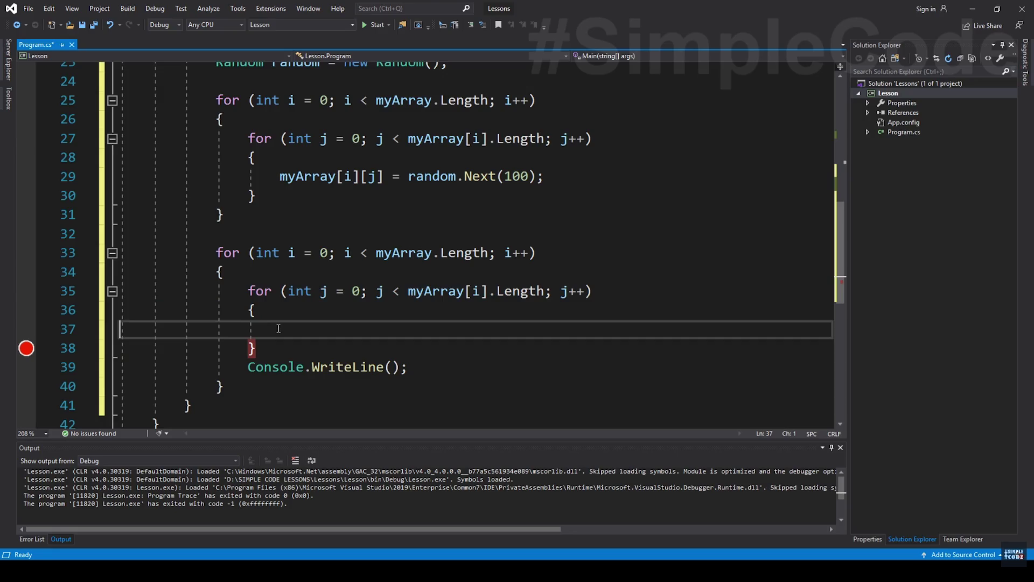
# Type cw on line 37 to begin the Console.Write() call while following the tutorial video.
pyautogui.write('cw')
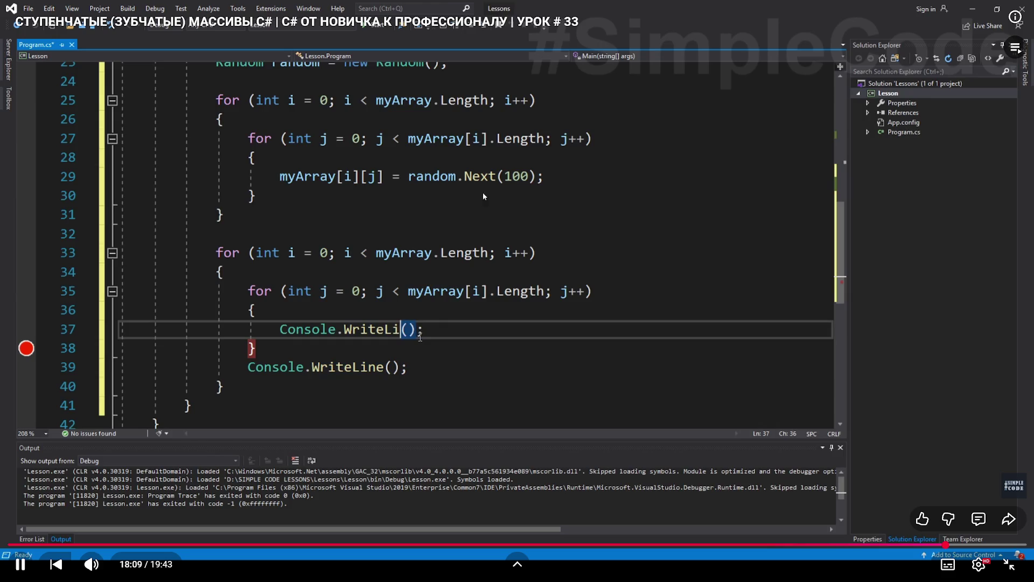
pyautogui.click(493, 212)
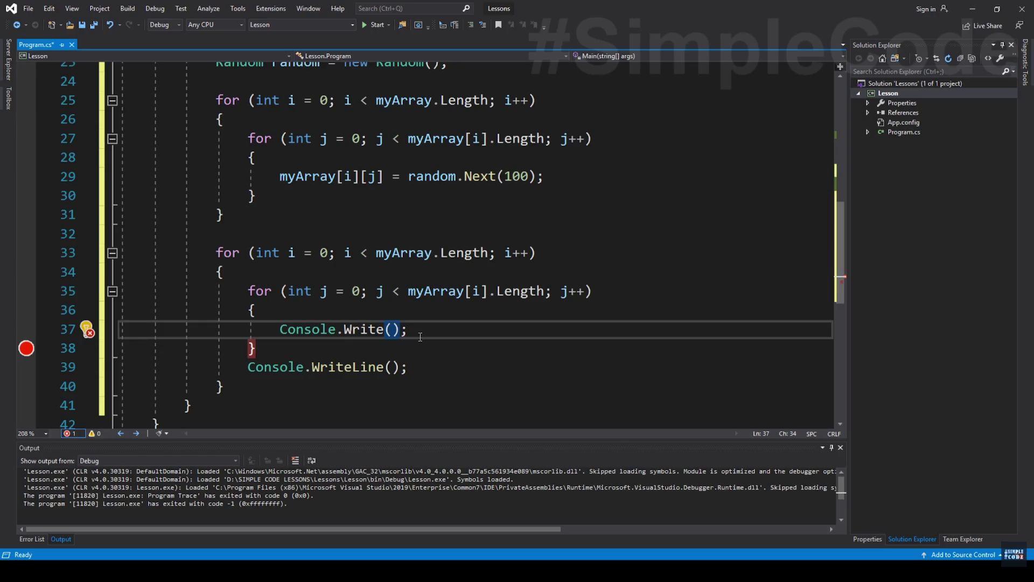
pyautogui.click(639, 271)
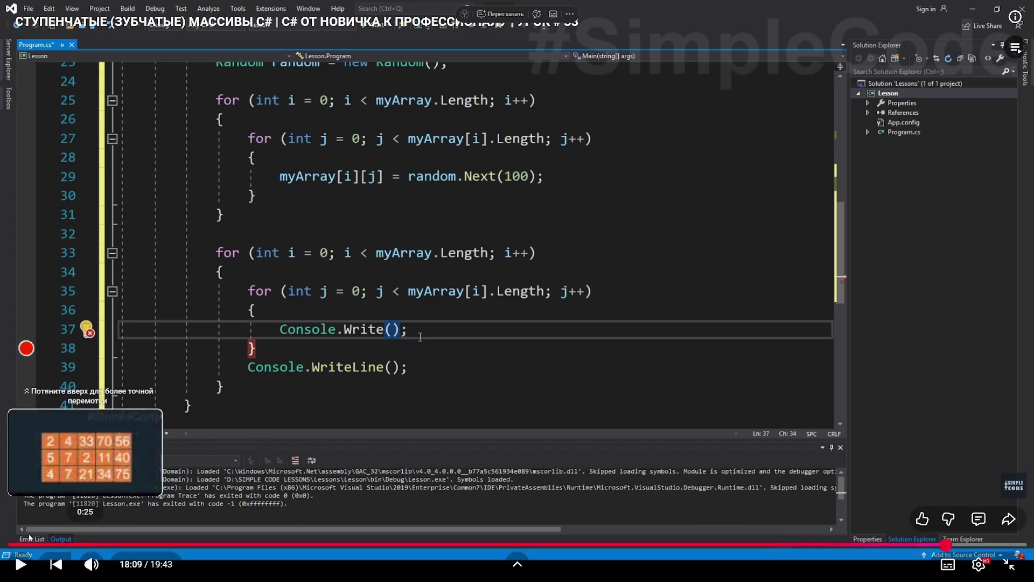
# Save the file and build and run it to print the array rows tab-separated.
pyautogui.click(17, 564)
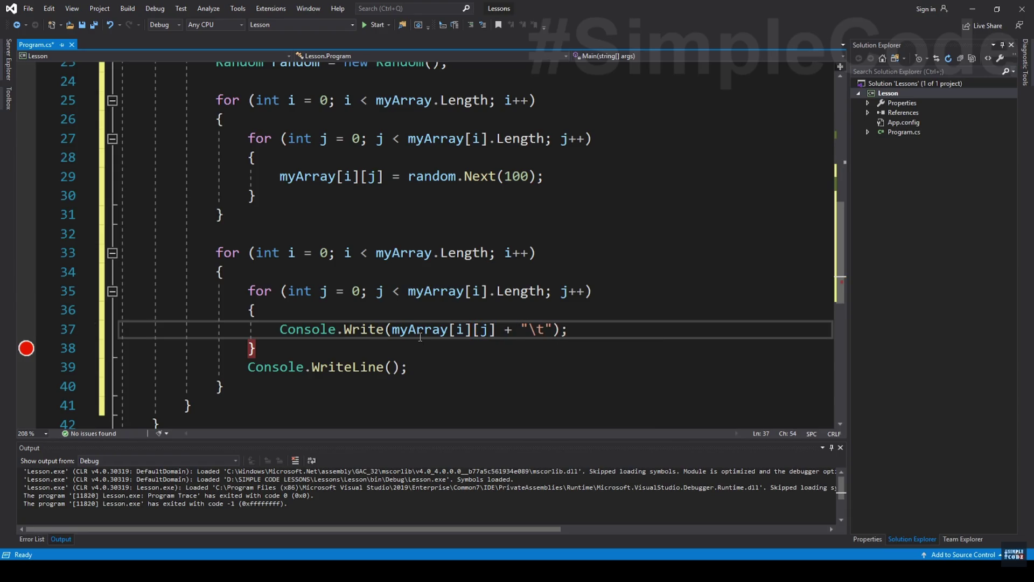
pyautogui.click(649, 215)
pyautogui.hotkey('ctrl', 's')
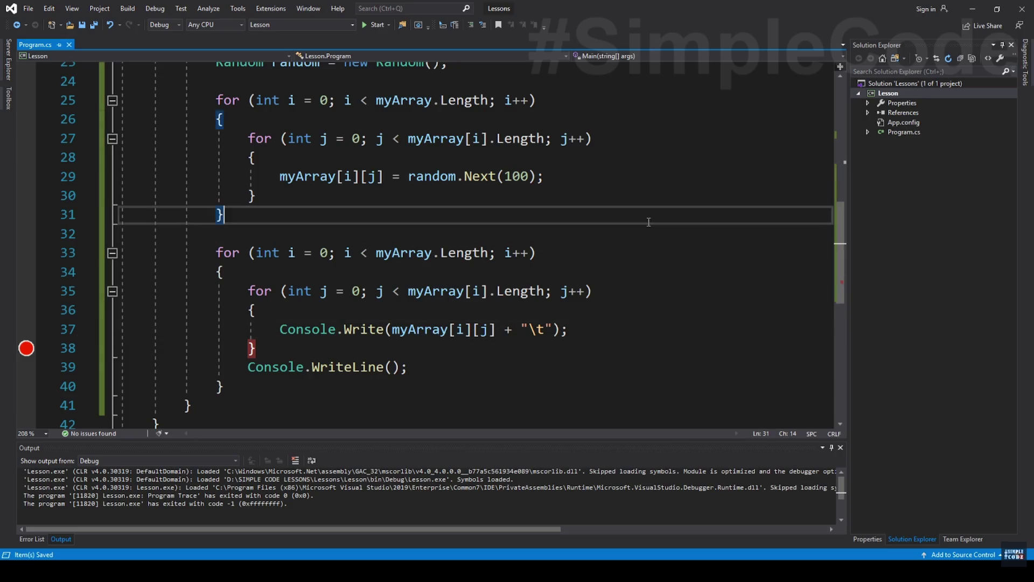
pyautogui.hotkey('ctrl', 'F5')
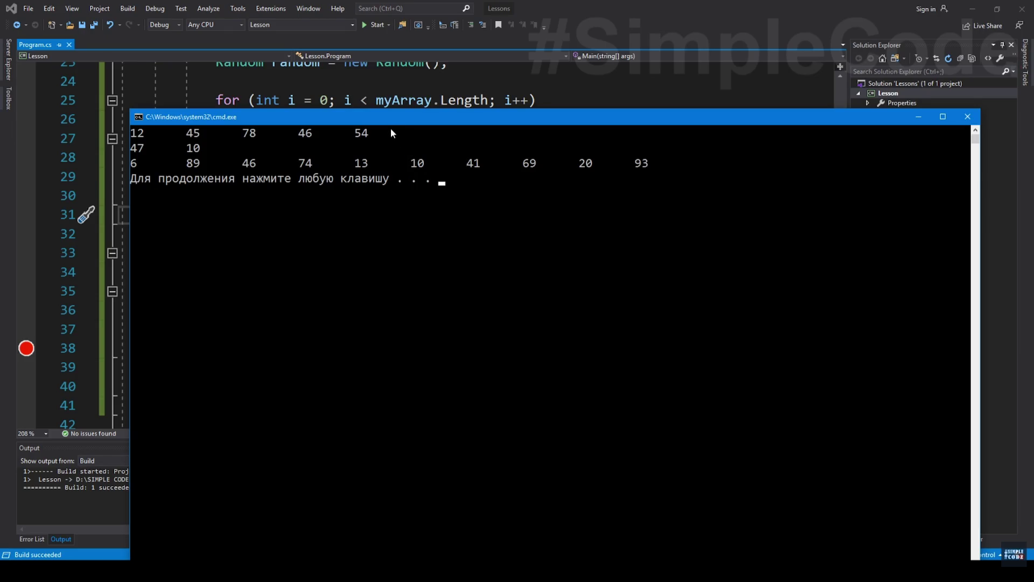
pyautogui.moveTo(395, 123)
pyautogui.mouseDown()
pyautogui.moveTo(462, 283)
pyautogui.moveTo(461, 128)
pyautogui.moveTo(418, 183)
pyautogui.moveTo(418, 209)
pyautogui.mouseUp()
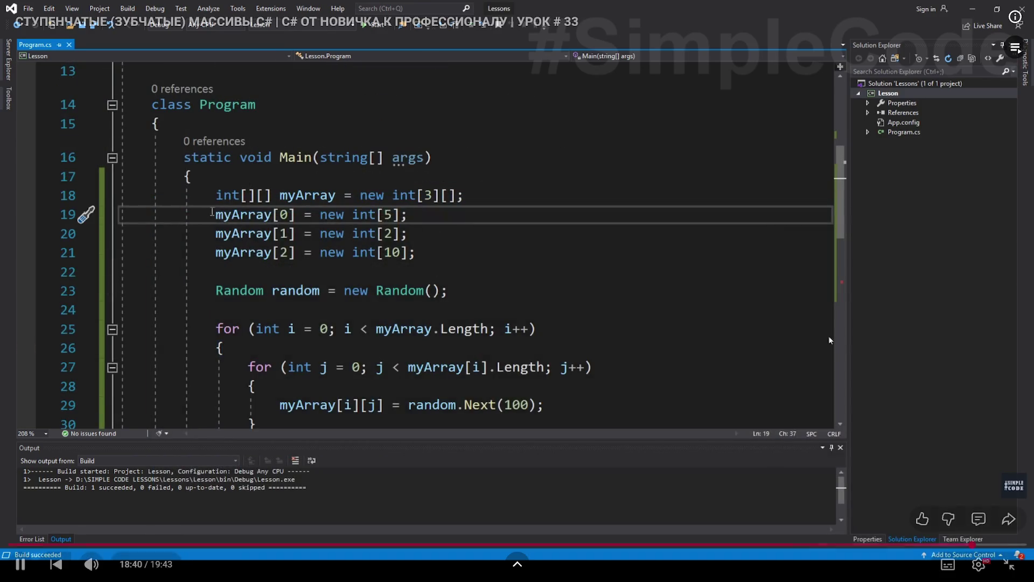
pyautogui.click(701, 341)
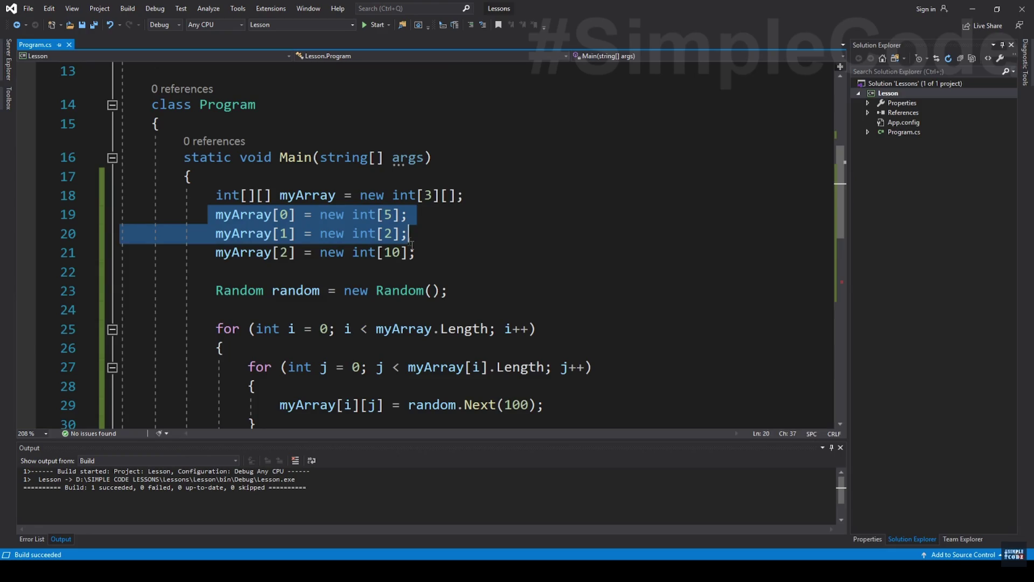
# Review the tutorial's jagged array with rows int[5], int[2] and int[10], pausing and resuming playback.
pyautogui.moveTo(742, 330)
pyautogui.moveTo(82, 506)
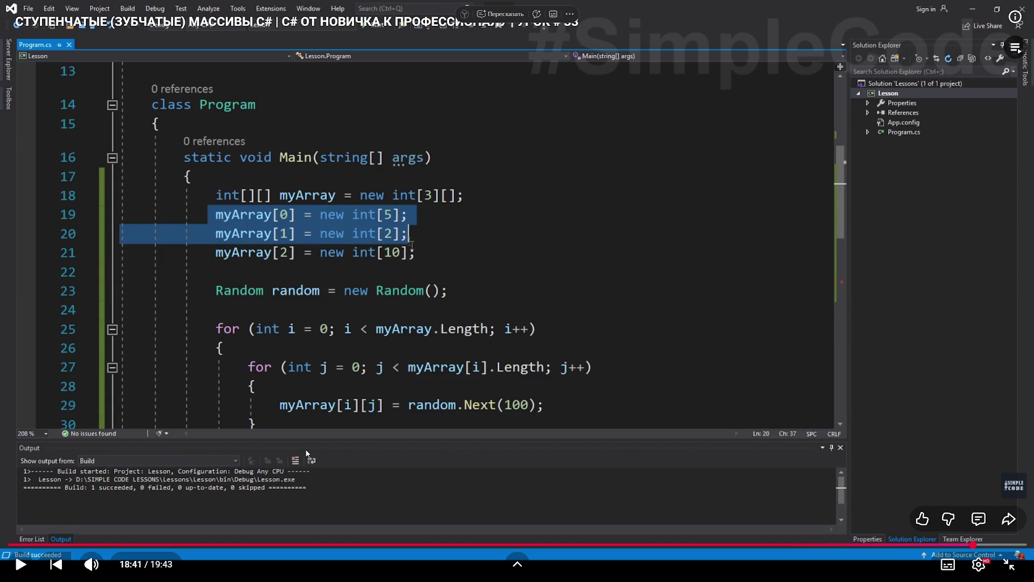
pyautogui.moveTo(293, 444)
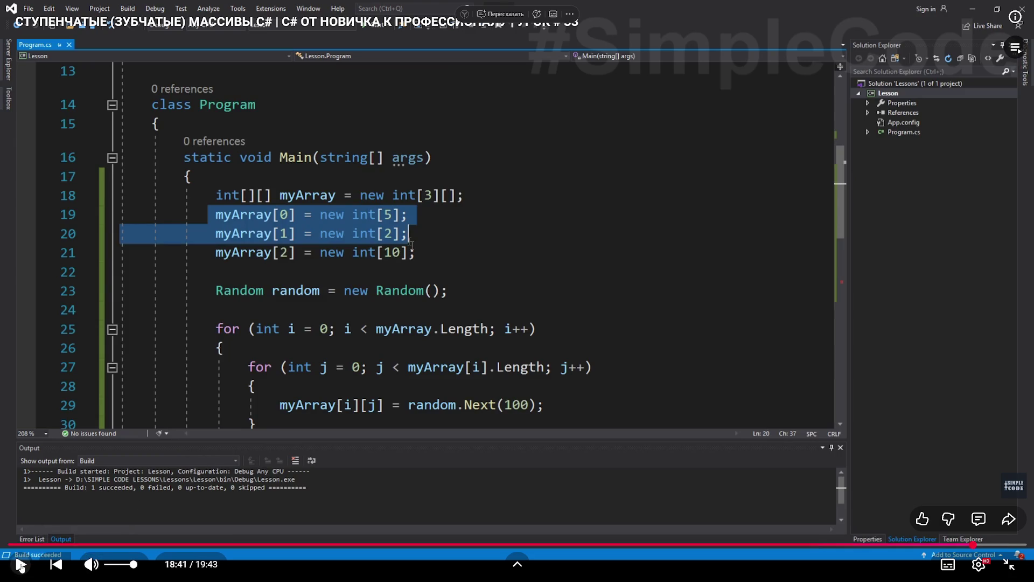
pyautogui.click(21, 565)
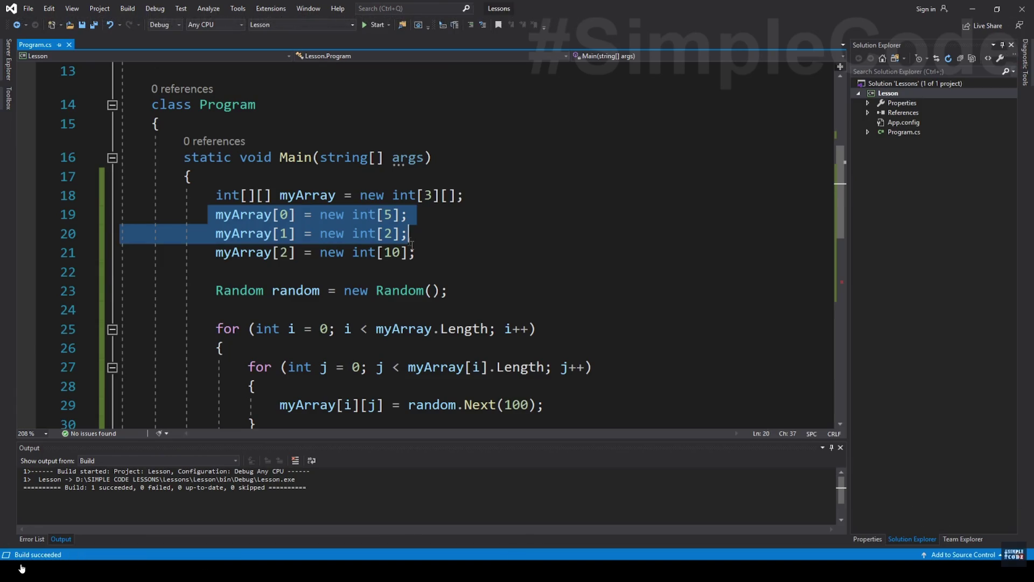
pyautogui.click(22, 566)
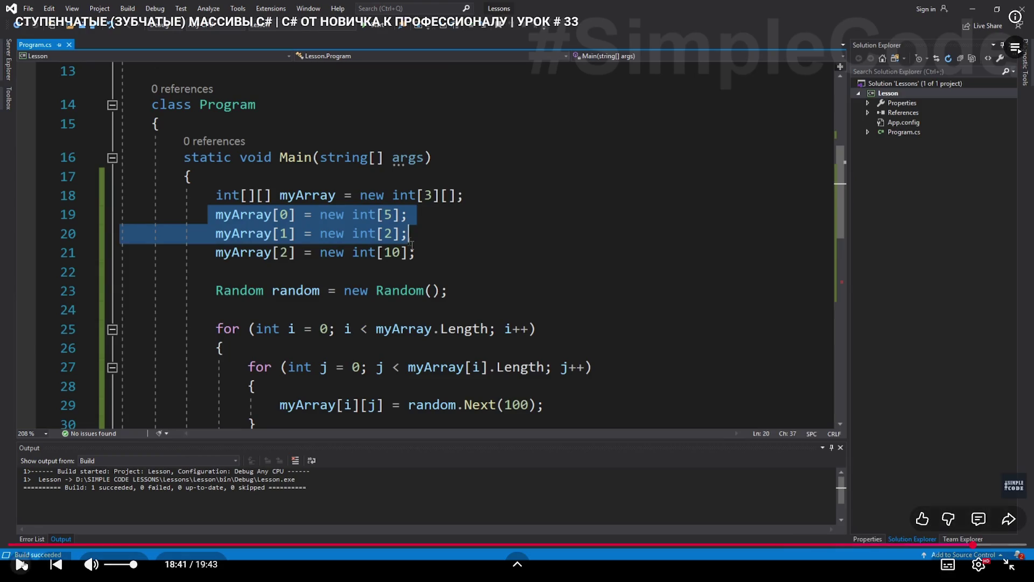
pyautogui.click(21, 564)
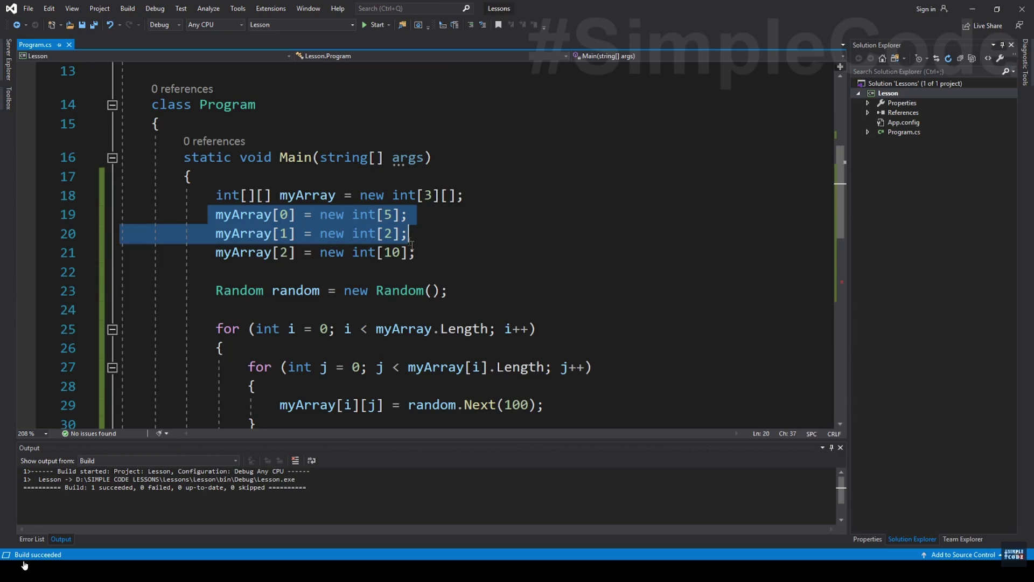
pyautogui.click(24, 565)
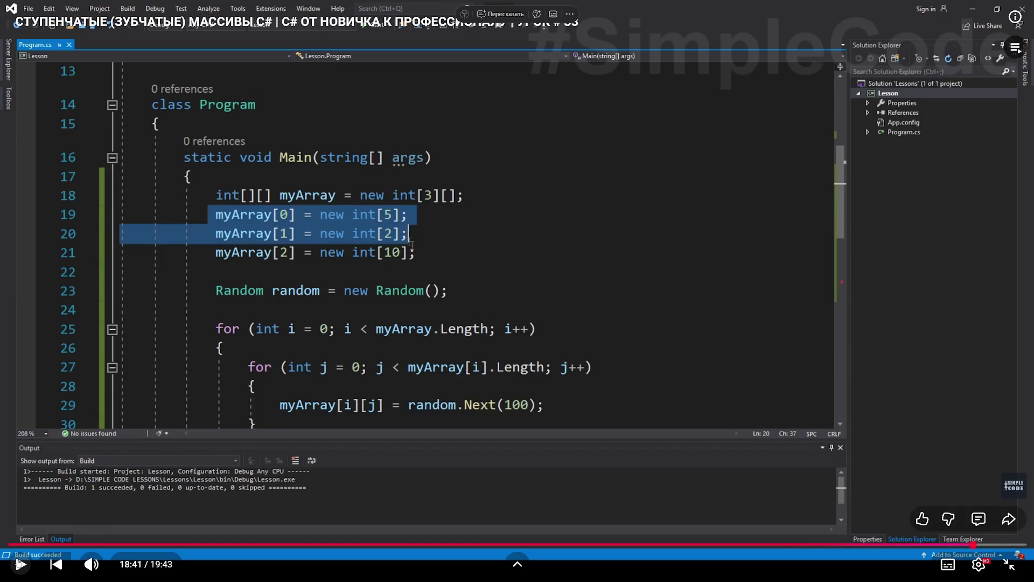
pyautogui.click(20, 564)
pyautogui.click(20, 564)
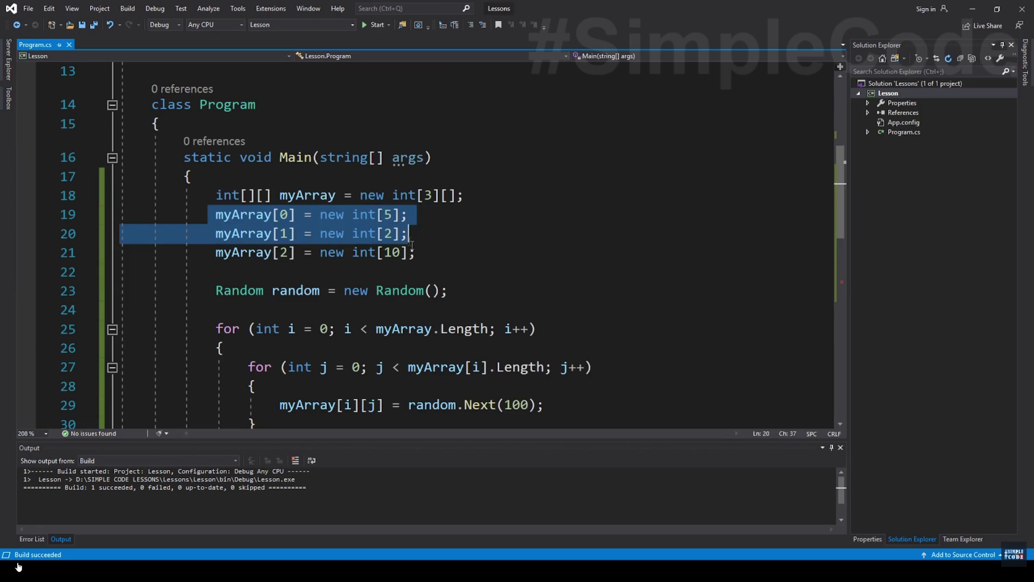
pyautogui.click(19, 566)
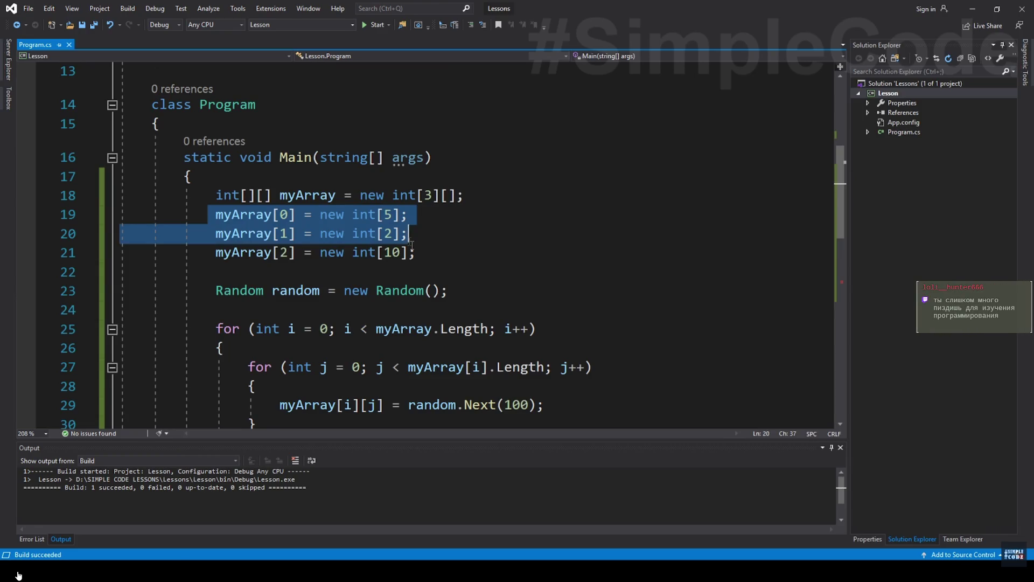
pyautogui.click(187, 472)
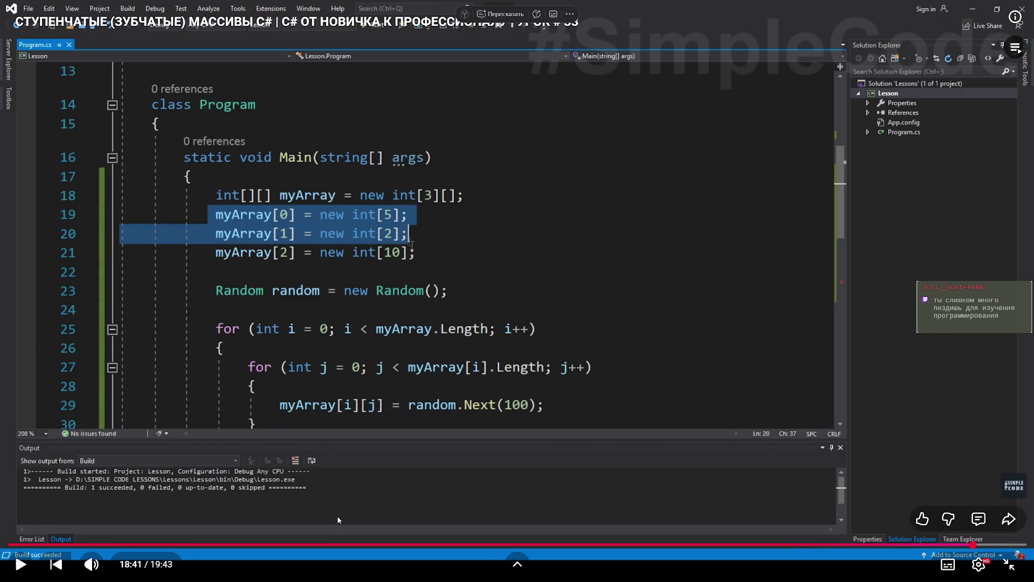
pyautogui.click(22, 566)
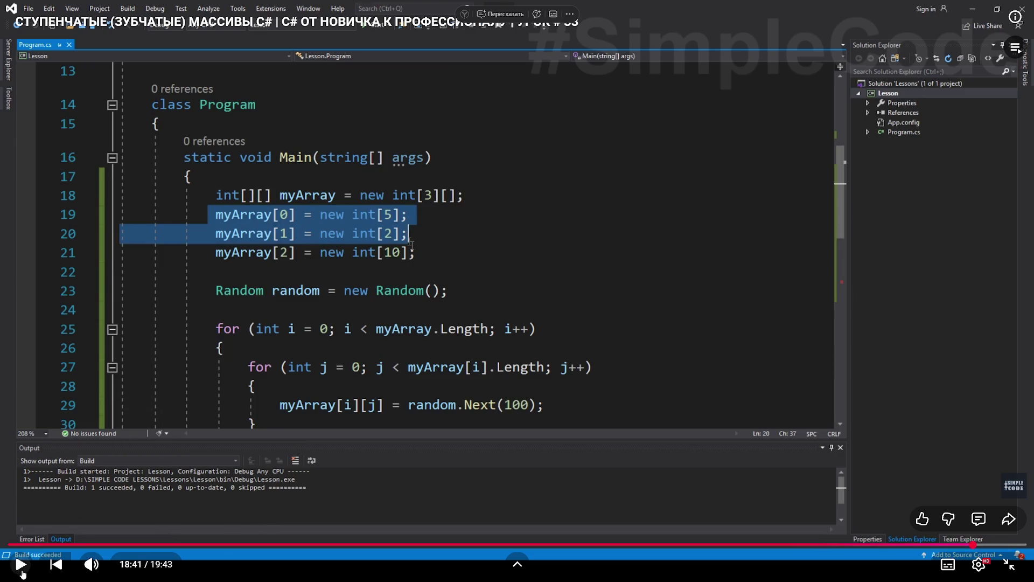
# Watch line 18 become new int[5][] with added rows int[8], int[3] and int[7].
pyautogui.click(437, 238)
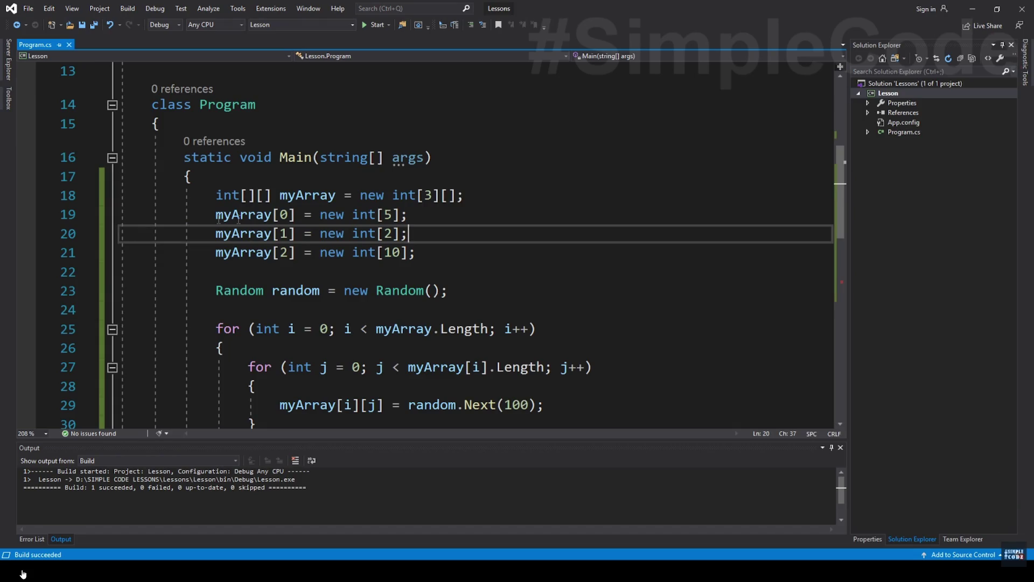
pyautogui.click(25, 568)
pyautogui.click(25, 568)
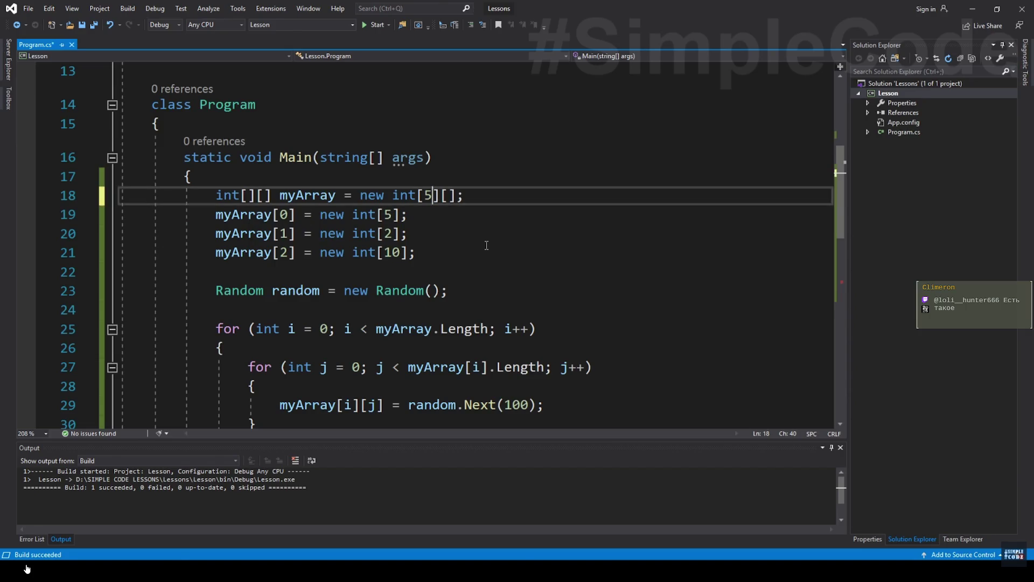
pyautogui.moveTo(26, 567)
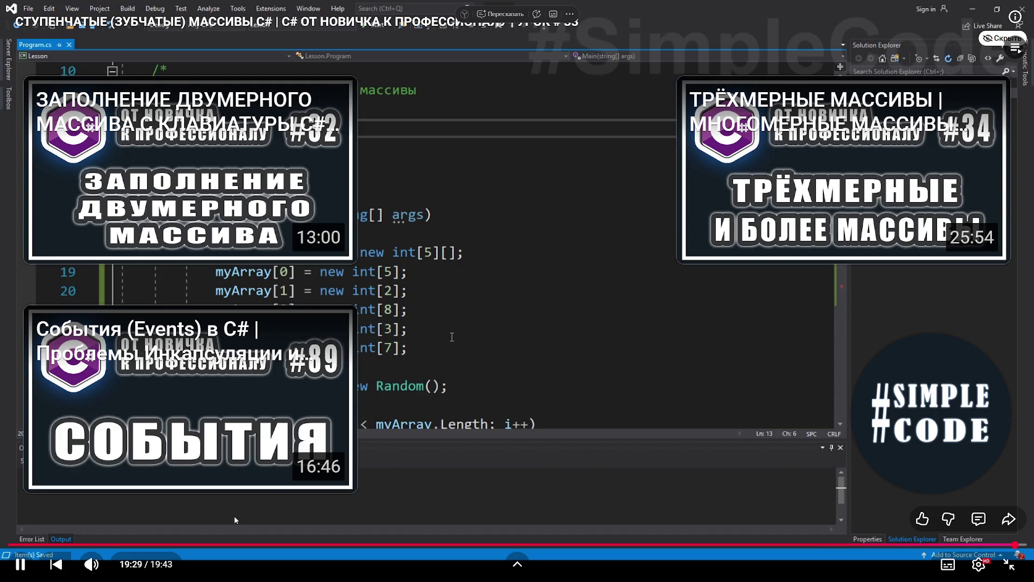
# Exit YouTube fullscreen so lesson #34 on three-dimensional arrays appears beside the playlist.
pyautogui.press('Escape')
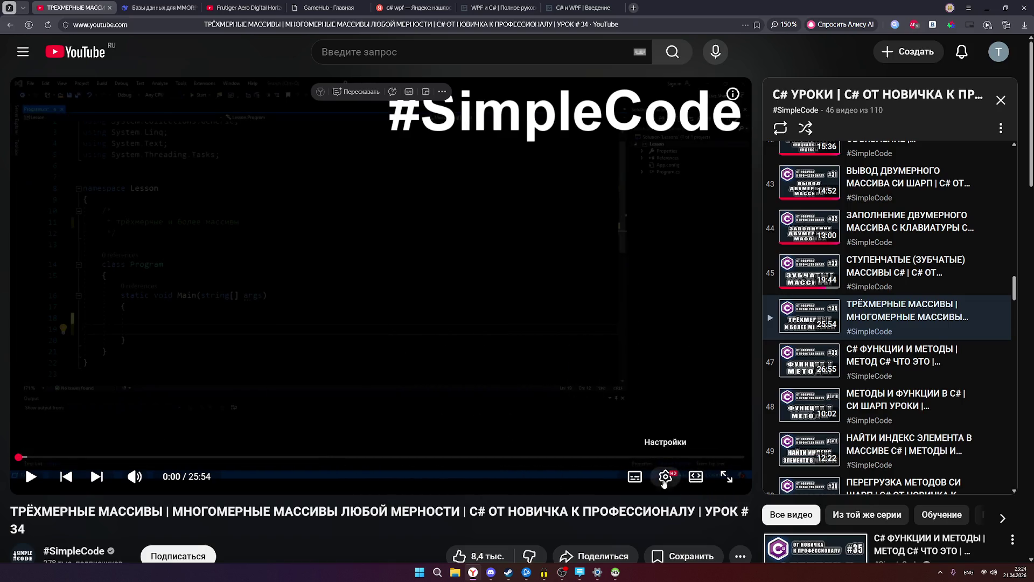
# Replace the OBS stream category with Общение.
pyautogui.click(562, 572)
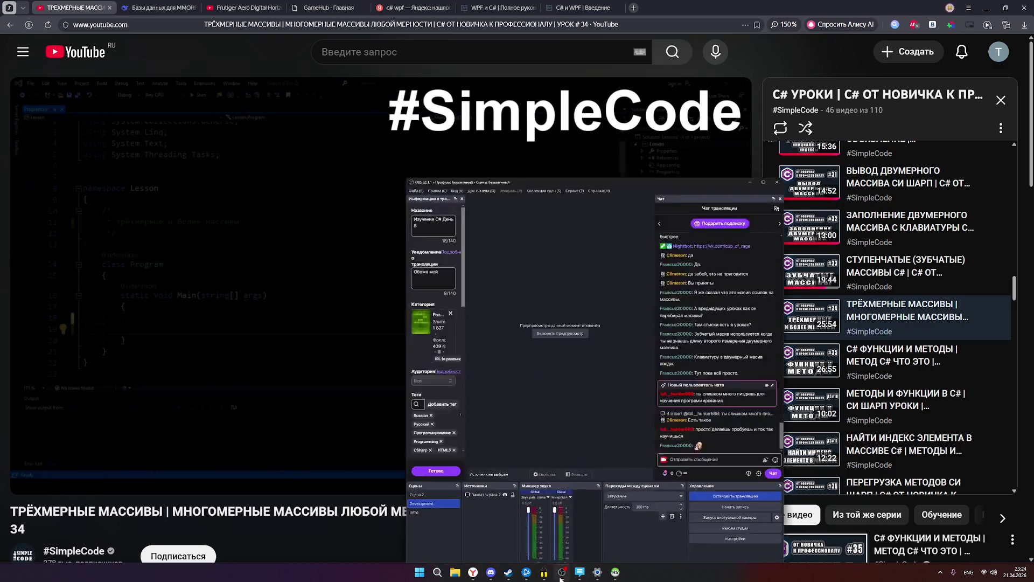
pyautogui.click(420, 222)
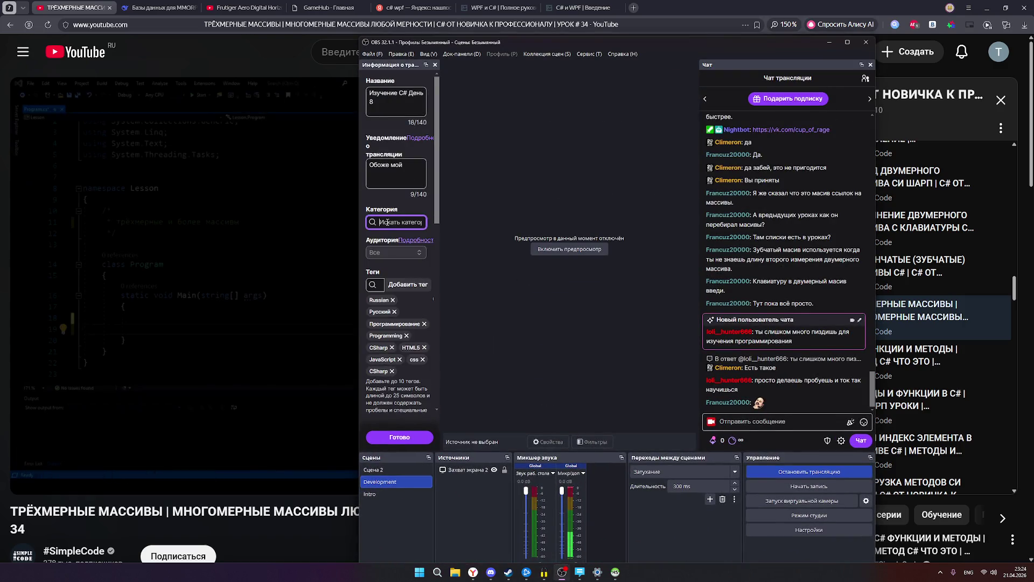
pyautogui.write('j,ofb')
pyautogui.hotkey('alt', 'shift')
pyautogui.write('сбщение')
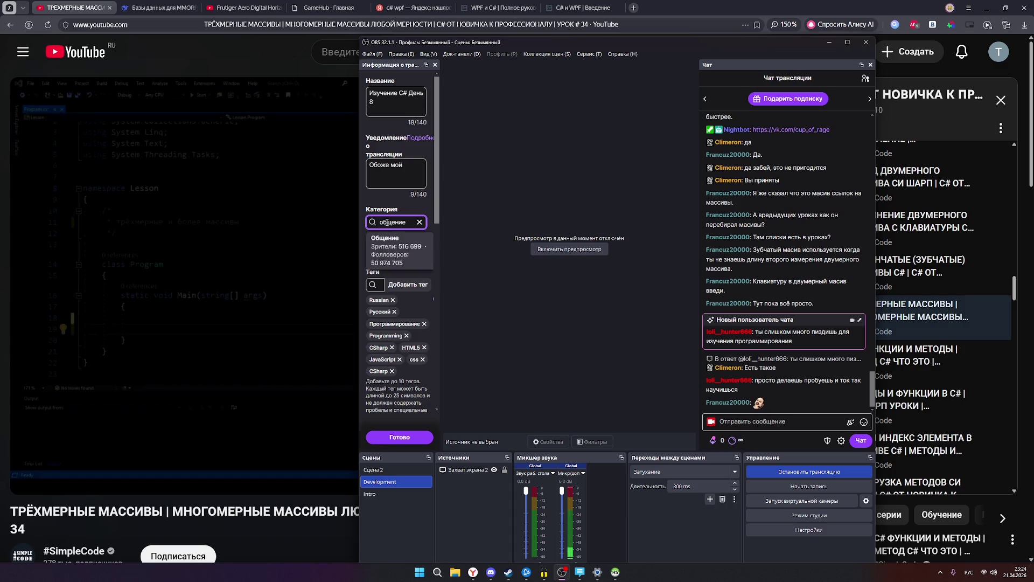
pyautogui.click(411, 237)
# Change the stream title to 'Вот так' and save the stream information.
pyautogui.click(397, 105)
pyautogui.hotkey('ctrl', 'a')
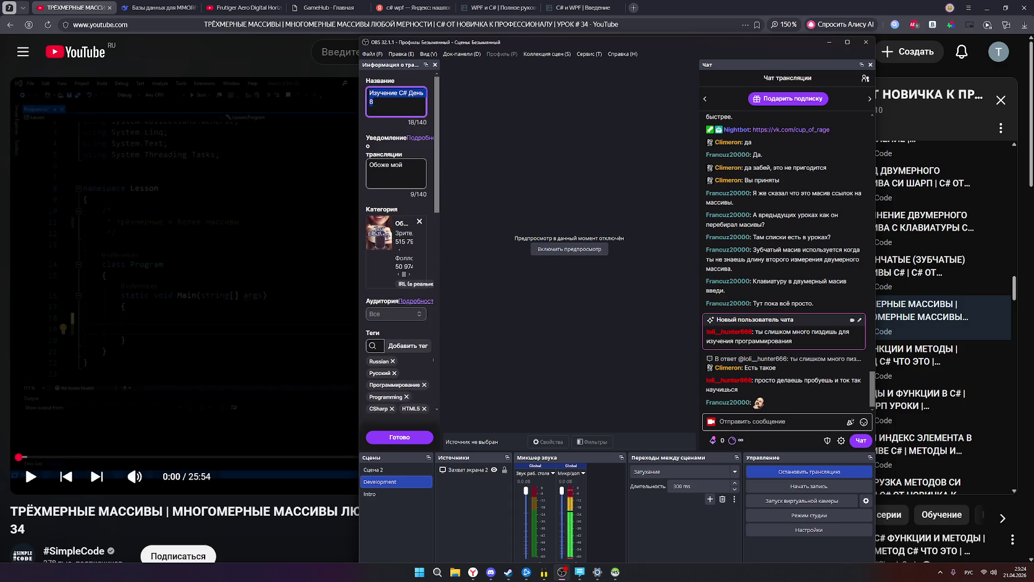
pyautogui.press('BackSpace')
pyautogui.write('Н')
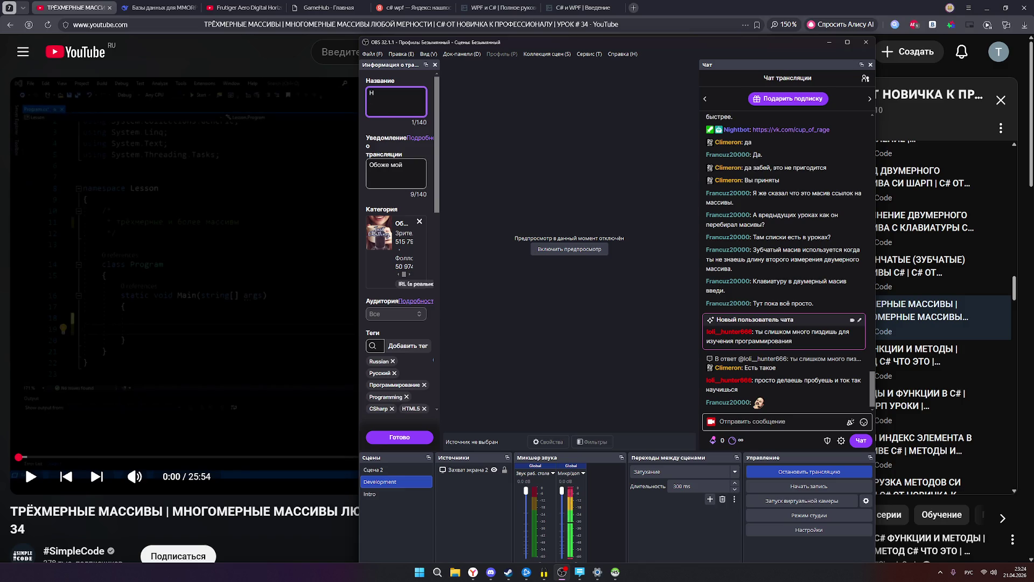
pyautogui.write('у')
pyautogui.press('BackSpace')
pyautogui.press('BackSpace')
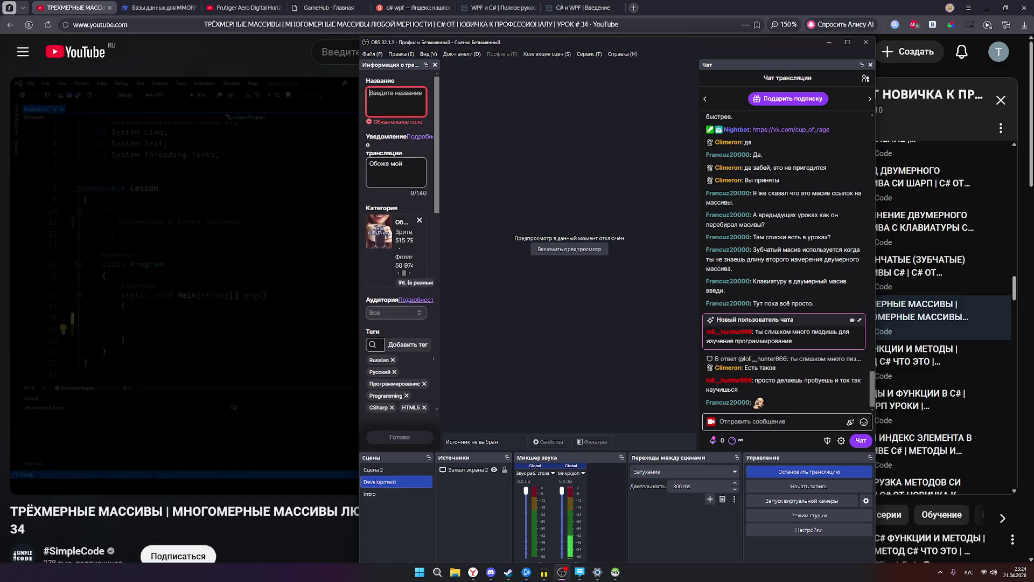
pyautogui.write('ВОт та')
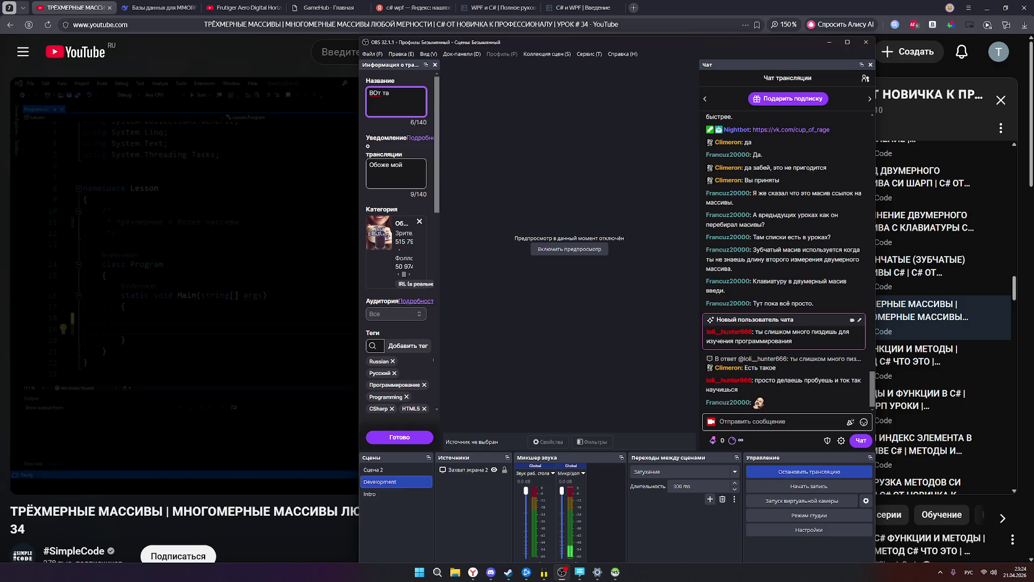
pyautogui.write('кот так')
pyautogui.click(400, 437)
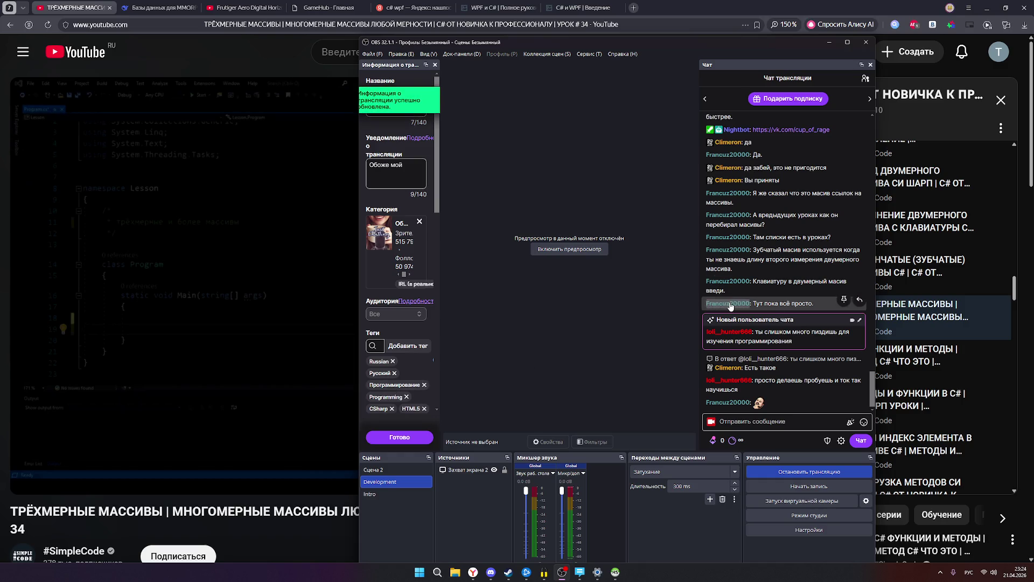
# Toggle the OBS stream preview on and off again, and minimize OBS.
pyautogui.click(563, 250)
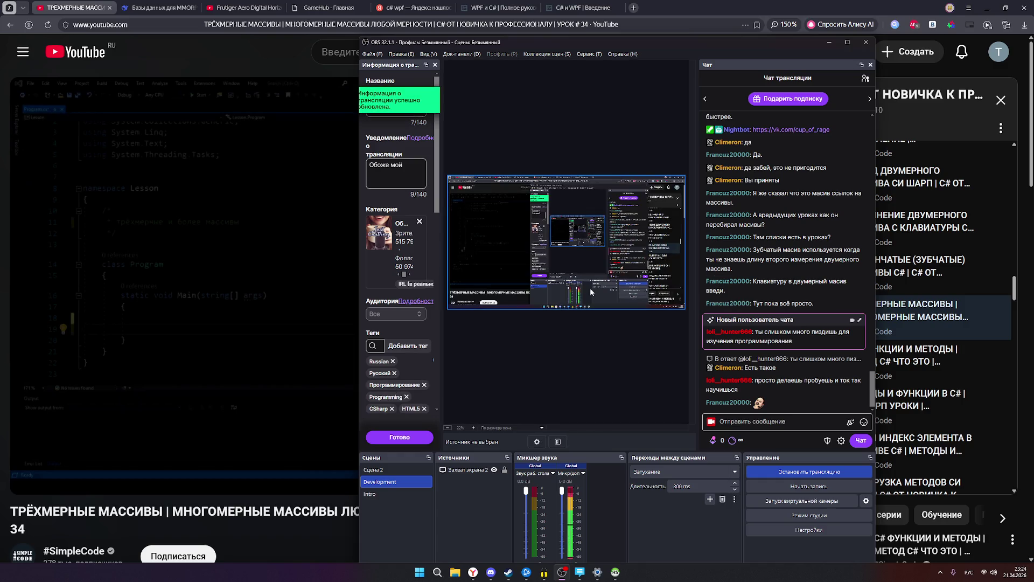
pyautogui.rightClick(578, 267)
pyautogui.click(602, 281)
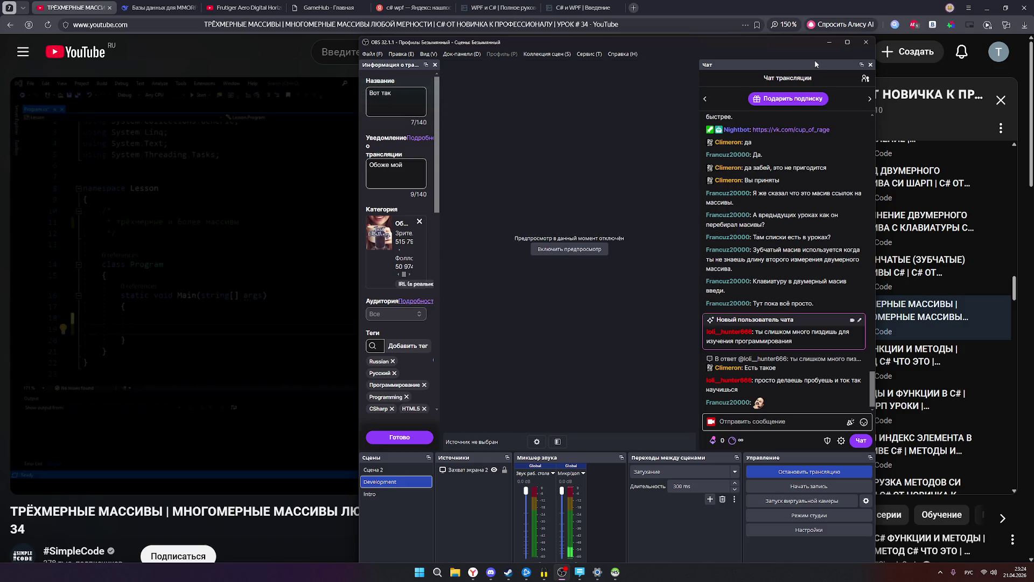
pyautogui.click(829, 43)
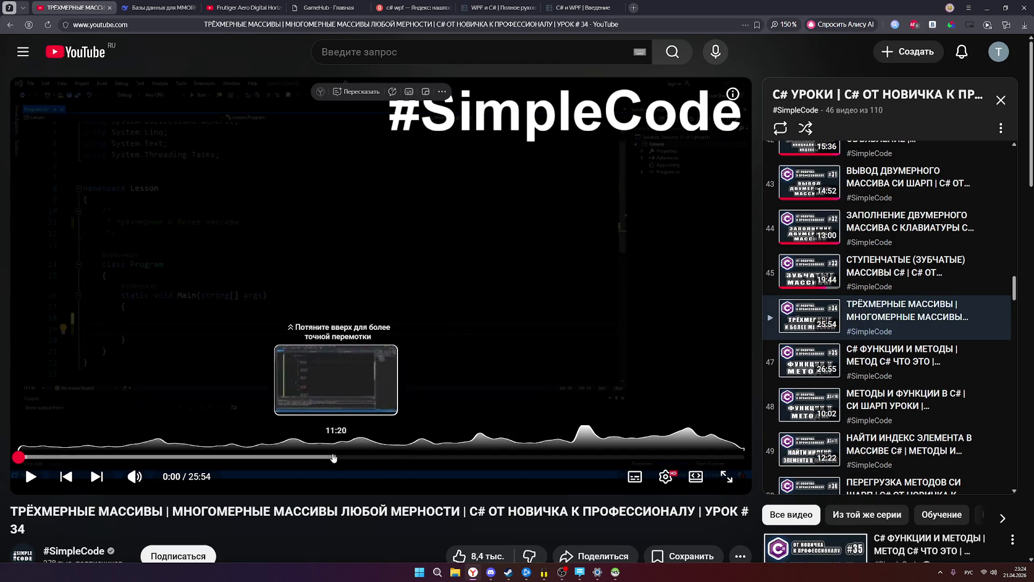
# Launch Visual Studio by searching 'visual' in Windows search.
pyautogui.click(987, 8)
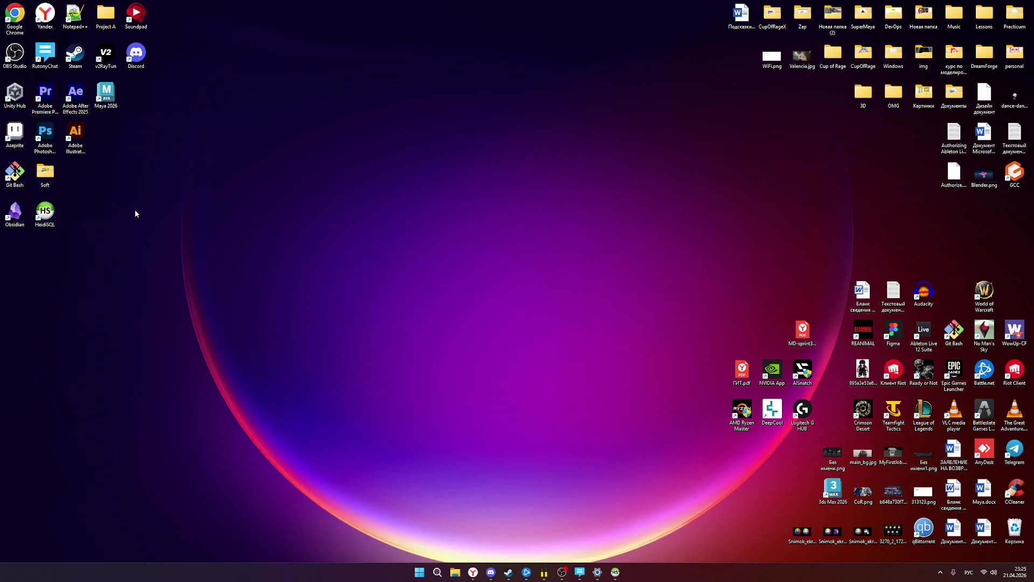
pyautogui.click(438, 572)
pyautogui.write('мш')
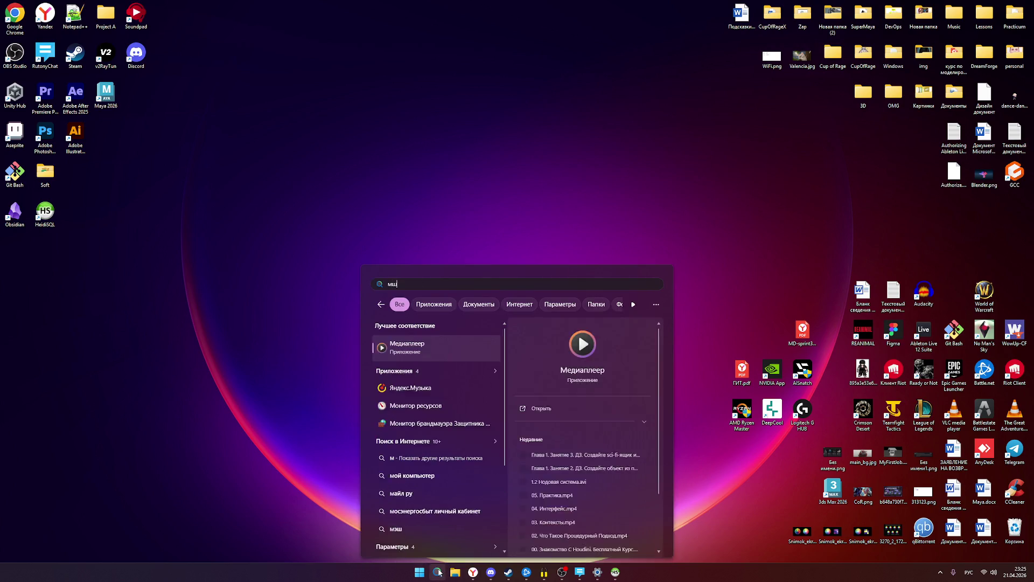
pyautogui.hotkey('alt', 'shift')
pyautogui.press('BackSpace')
pyautogui.press('BackSpace')
pyautogui.write('visual Studio')
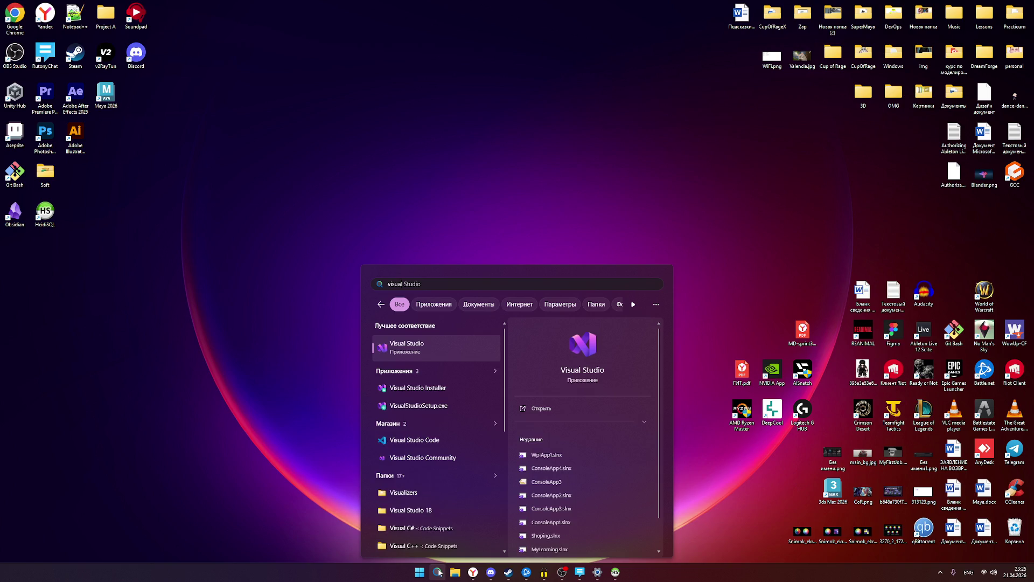
pyautogui.click(425, 349)
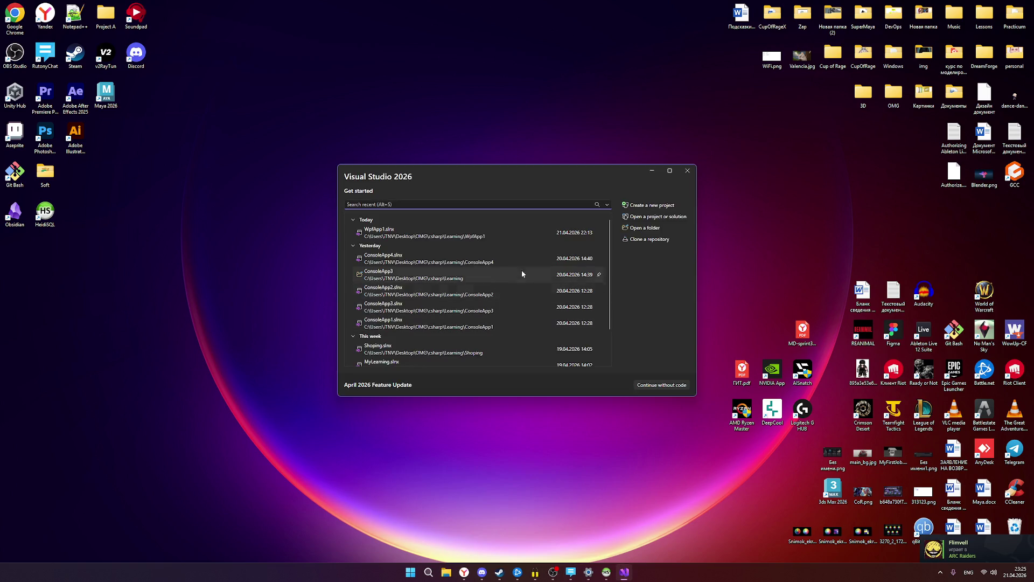
# Open the ConsoleApp1 solution, look over Program.cs, and close Visual Studio.
pyautogui.scroll(-1, 444, 259)
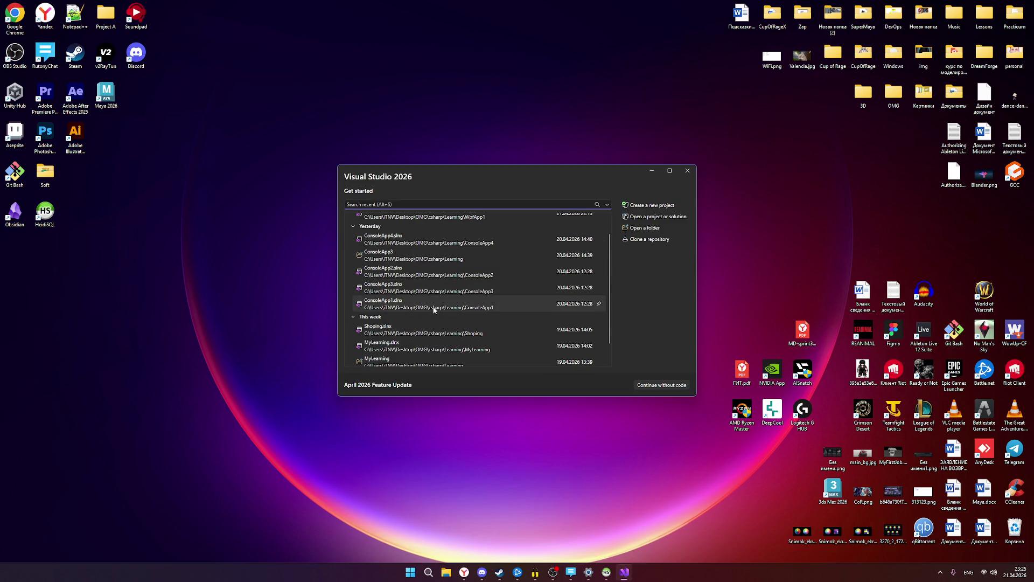
pyautogui.click(408, 306)
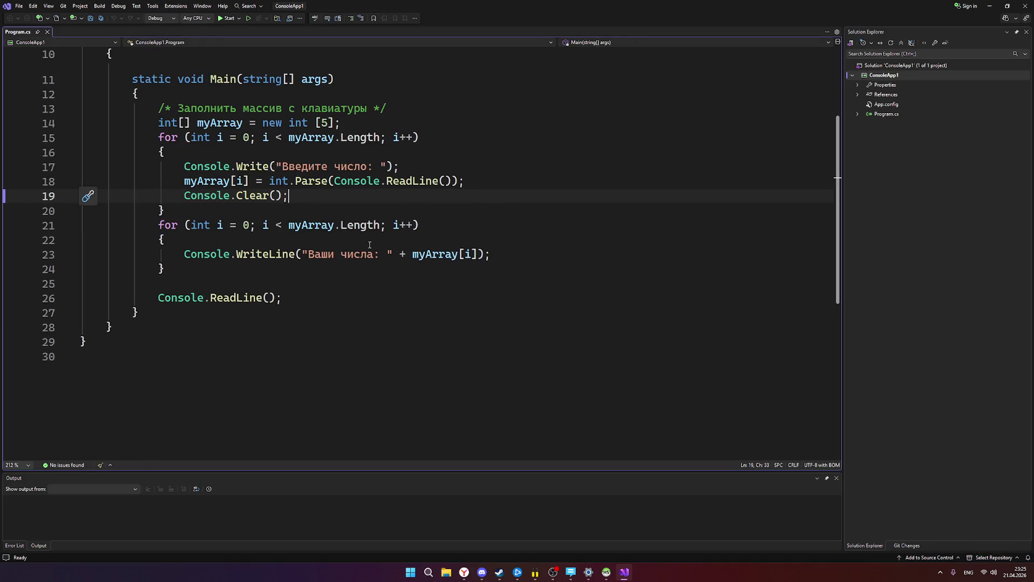
pyautogui.scroll(1, 364, 258)
pyautogui.scroll(3, 364, 272)
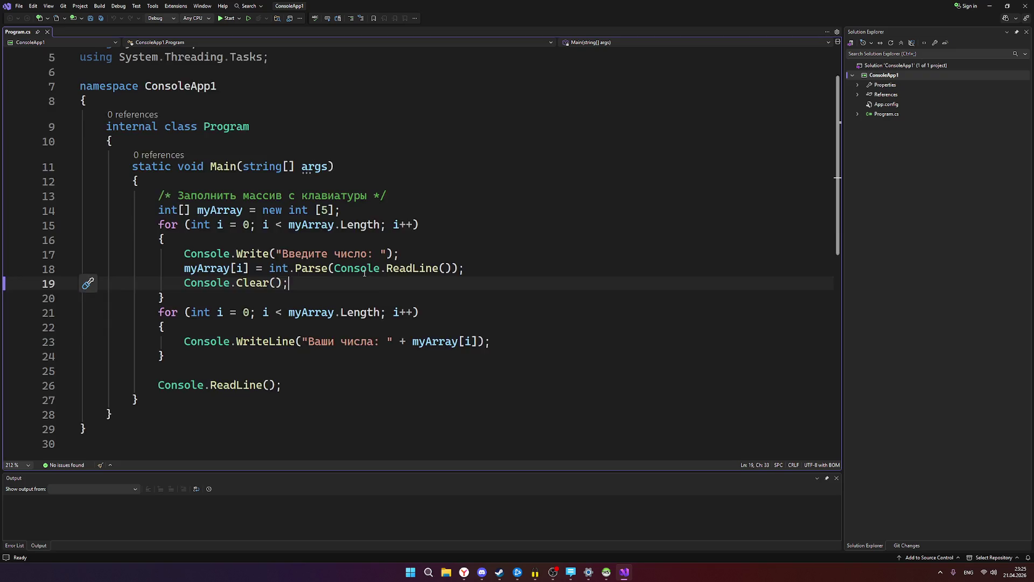
pyautogui.scroll(-1, 420, 276)
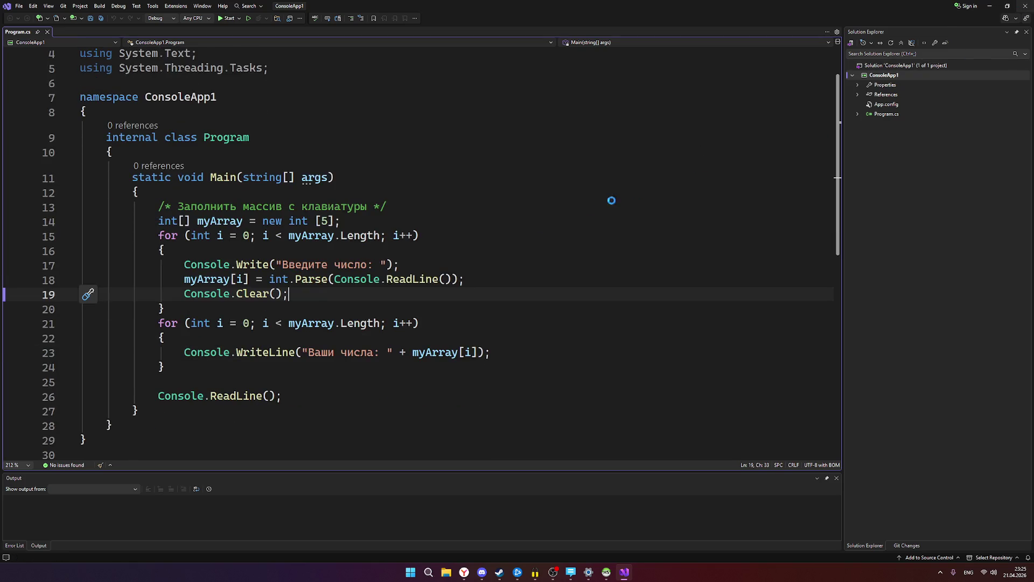
pyautogui.hotkey('alt', 'F4')
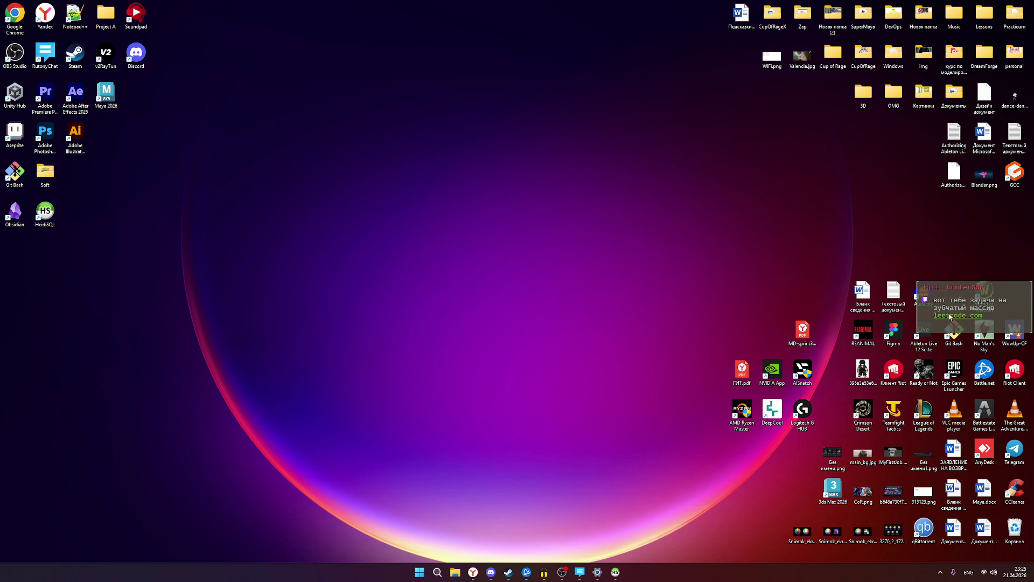
# Open Diagonal Traverse II from the chat link and select the C++ starter code.
pyautogui.click(561, 572)
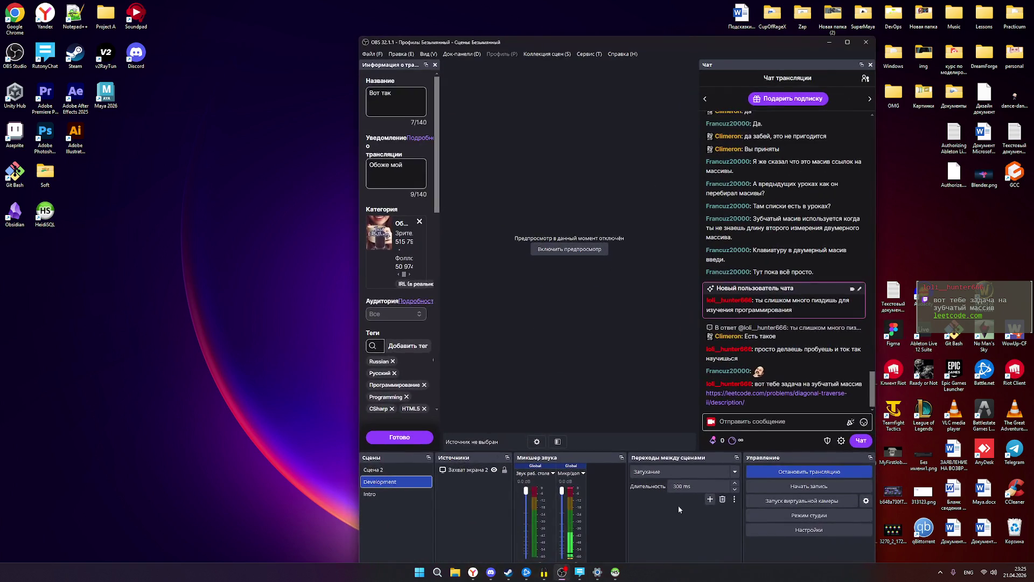
pyautogui.click(730, 396)
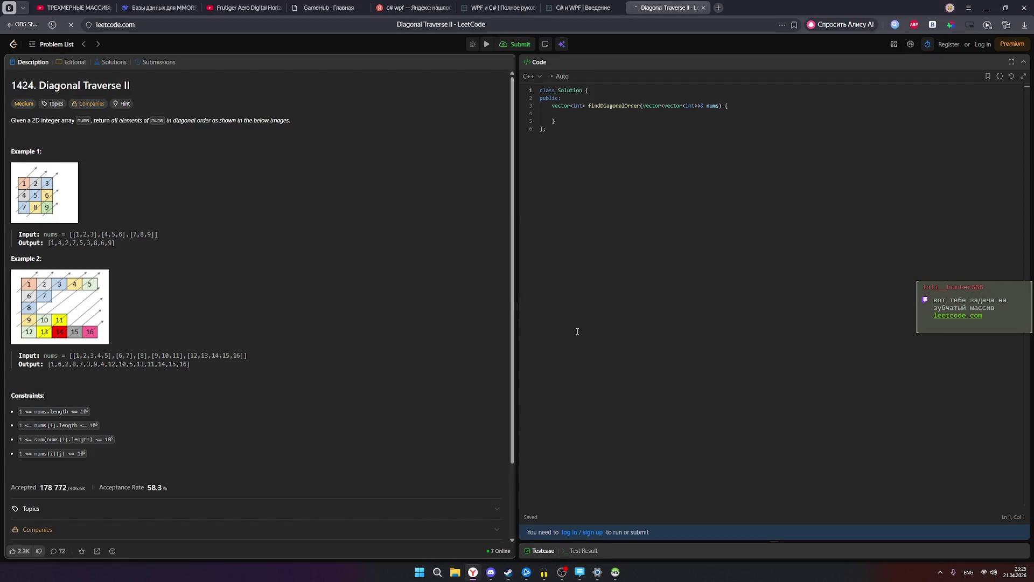
pyautogui.click(570, 124)
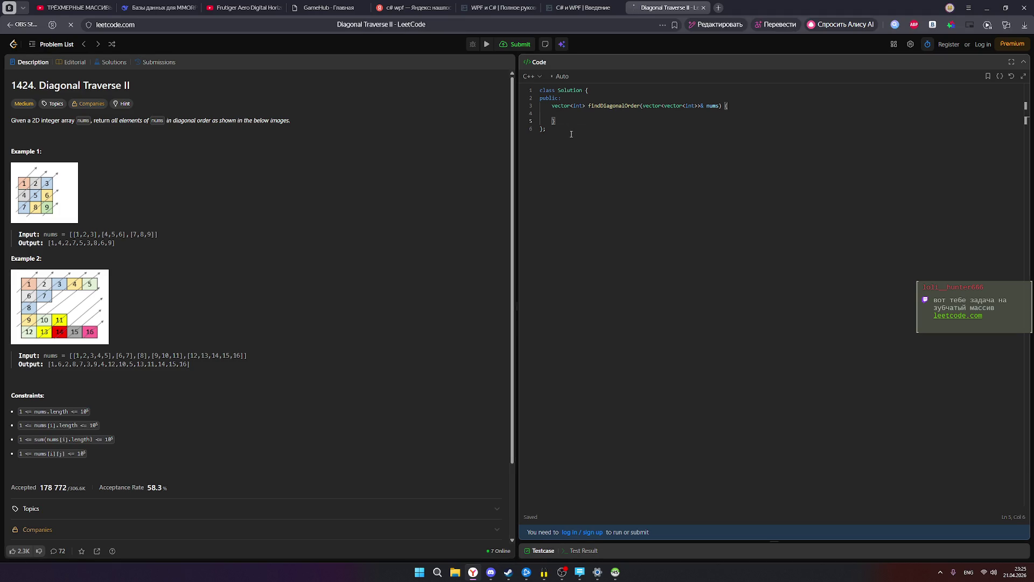
pyautogui.moveTo(563, 131); pyautogui.dragTo(535, 96)
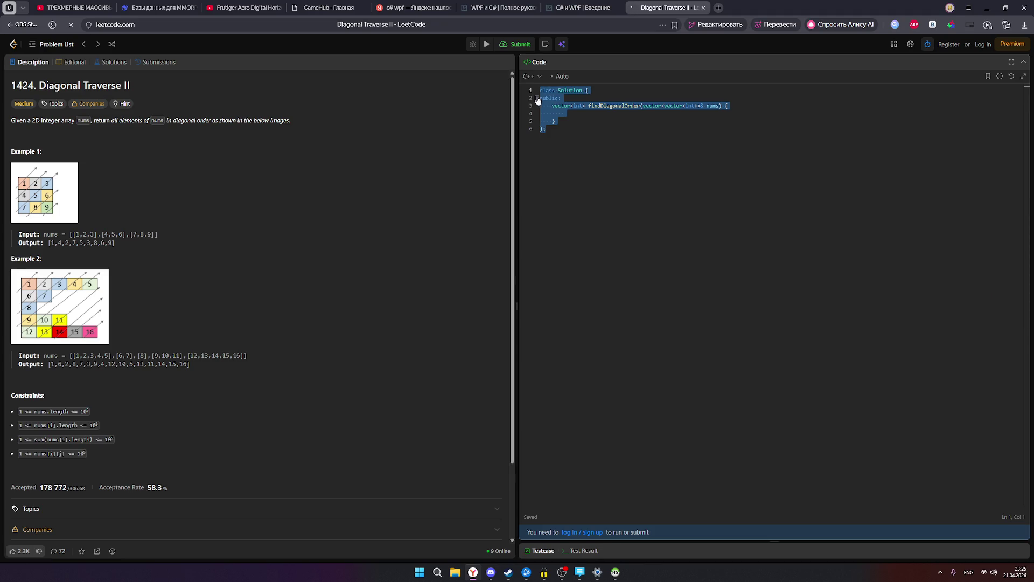
pyautogui.click(644, 125)
pyautogui.click(611, 121)
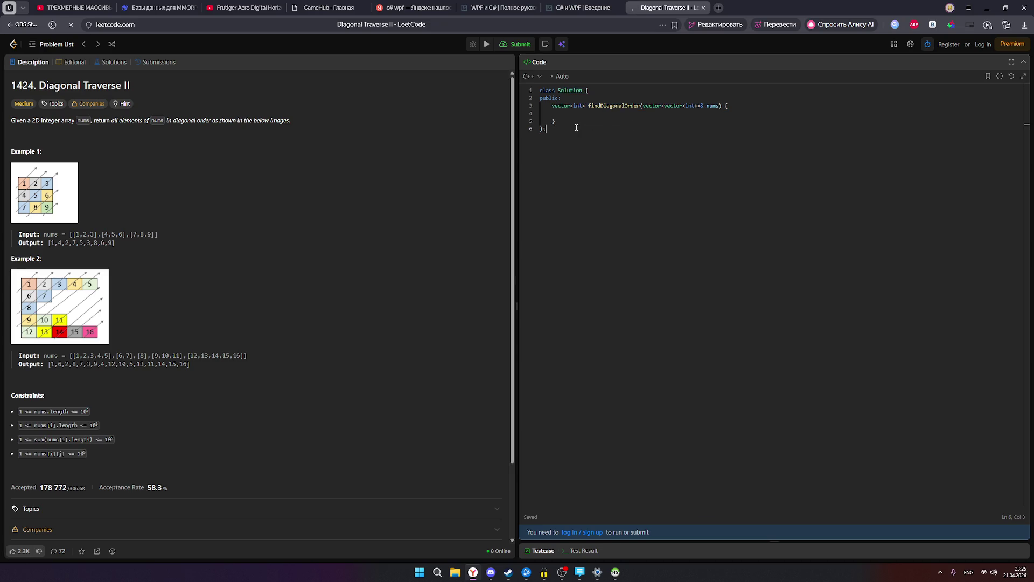
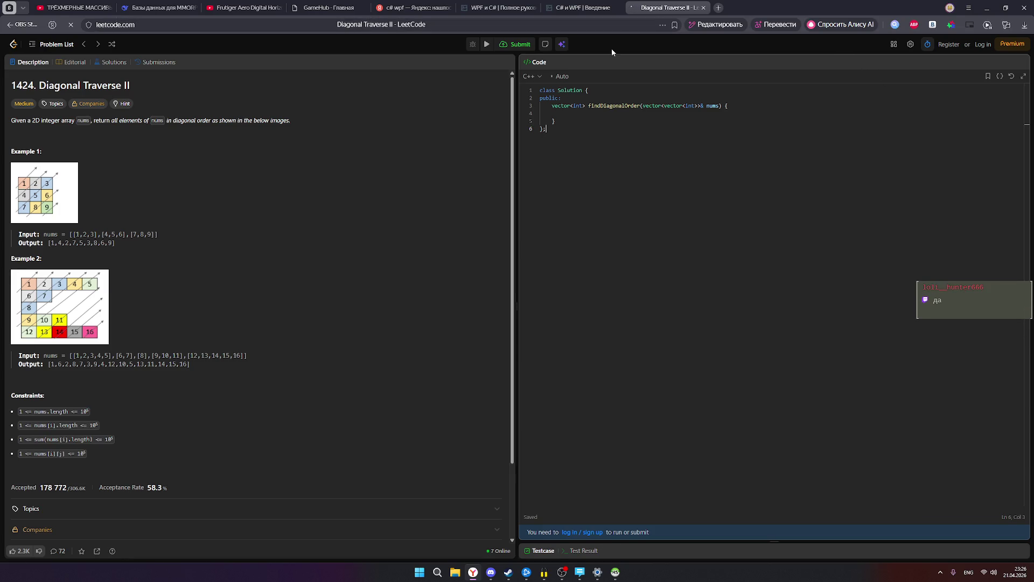
# In the DeepSeek chat, type the question 'Чем Licode отличается от Codewars'.
pyautogui.click(159, 7)
pyautogui.scroll(-1, 623, 352)
pyautogui.scroll(-10, 623, 352)
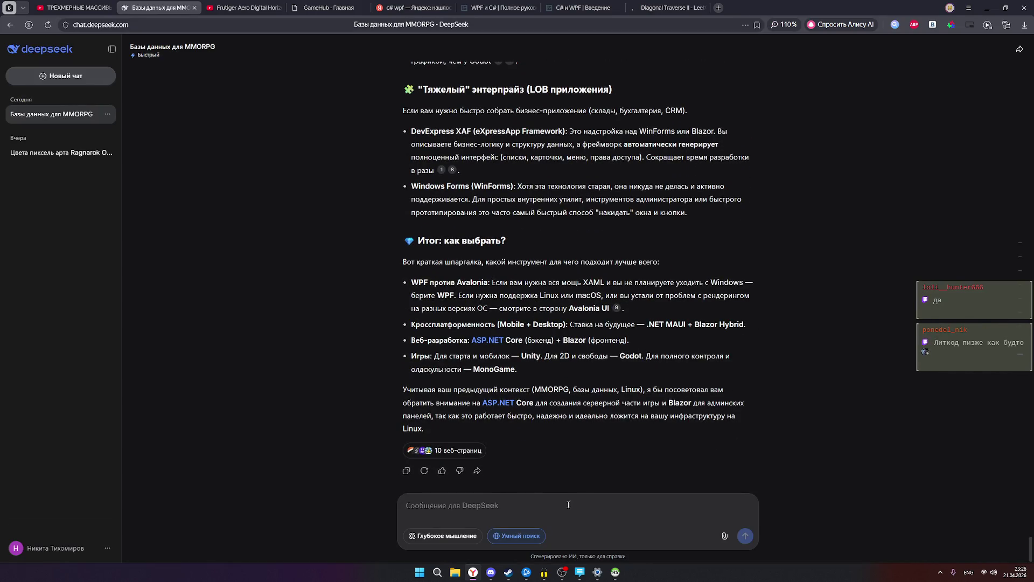
pyautogui.write('c')
pyautogui.press('BackSpace')
pyautogui.hotkey('alt', 'shift')
pyautogui.write('Чем')
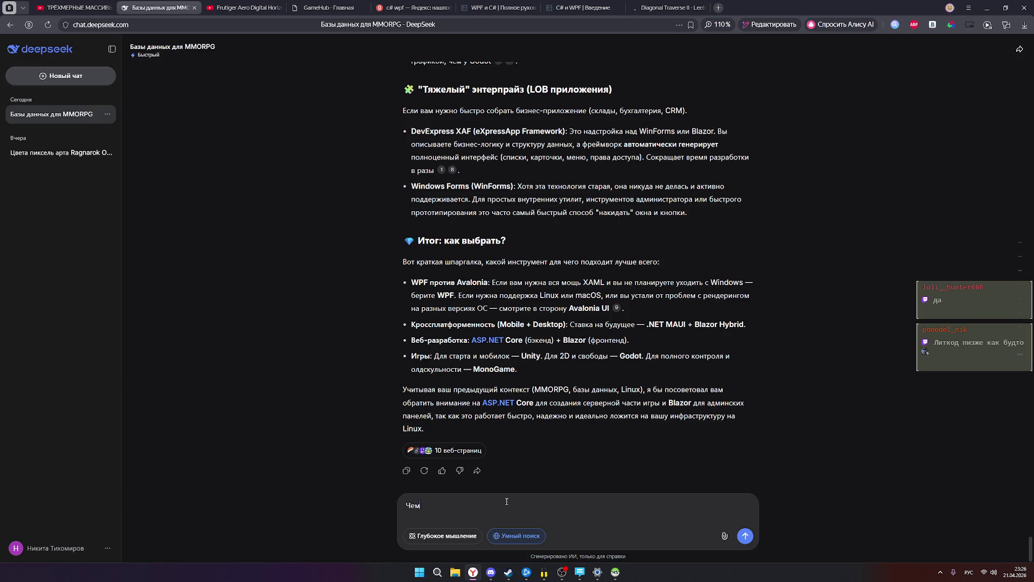
pyautogui.hotkey('alt', 'shift')
pyautogui.write(' L')
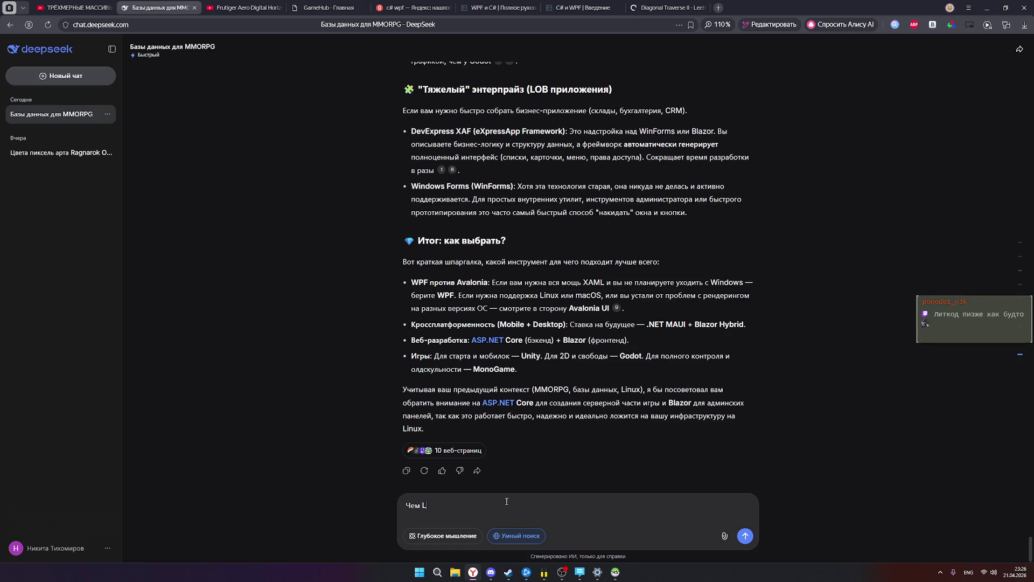
pyautogui.write('icode')
pyautogui.hotkey('alt', 'shift')
pyautogui.write(' отлич')
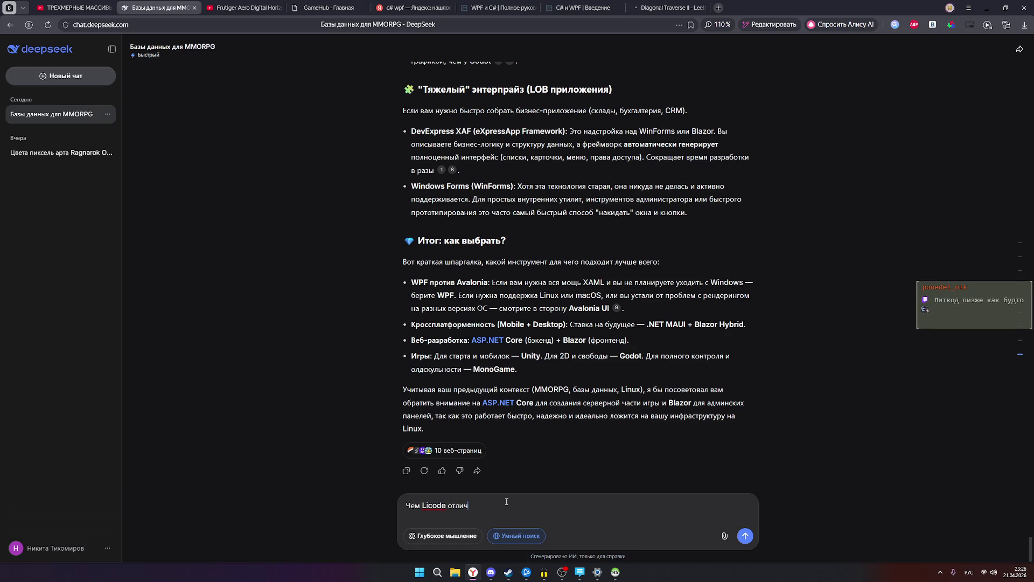
pyautogui.write('ается от')
pyautogui.hotkey('alt', 'shift')
pyautogui.write(' Codewar')
pyautogui.write('s')
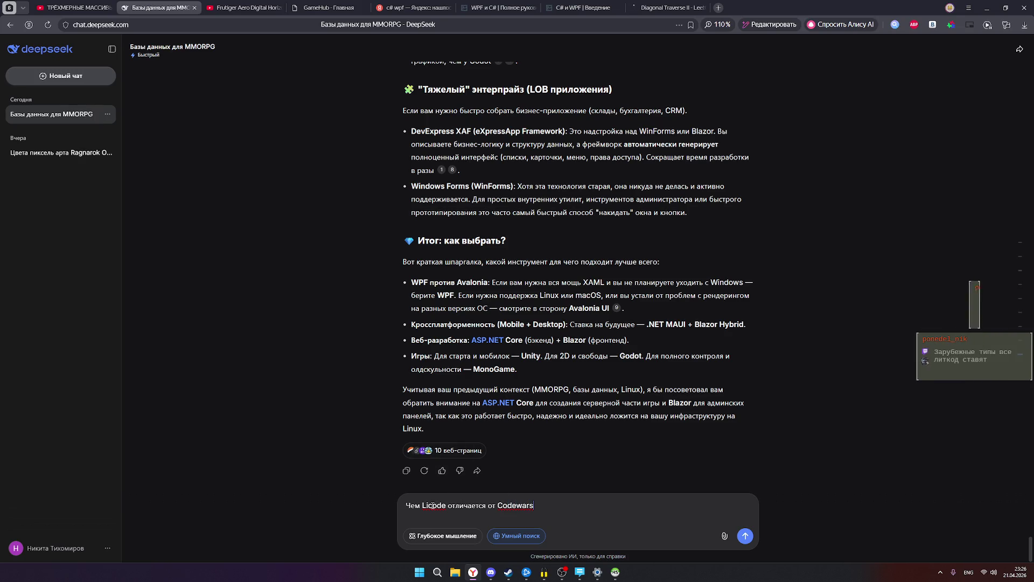
# Correct 'Licode' to 'Litecode', send the question, then return to the Diagonal Traverse II problem.
pyautogui.click(431, 507)
pyautogui.write('te')
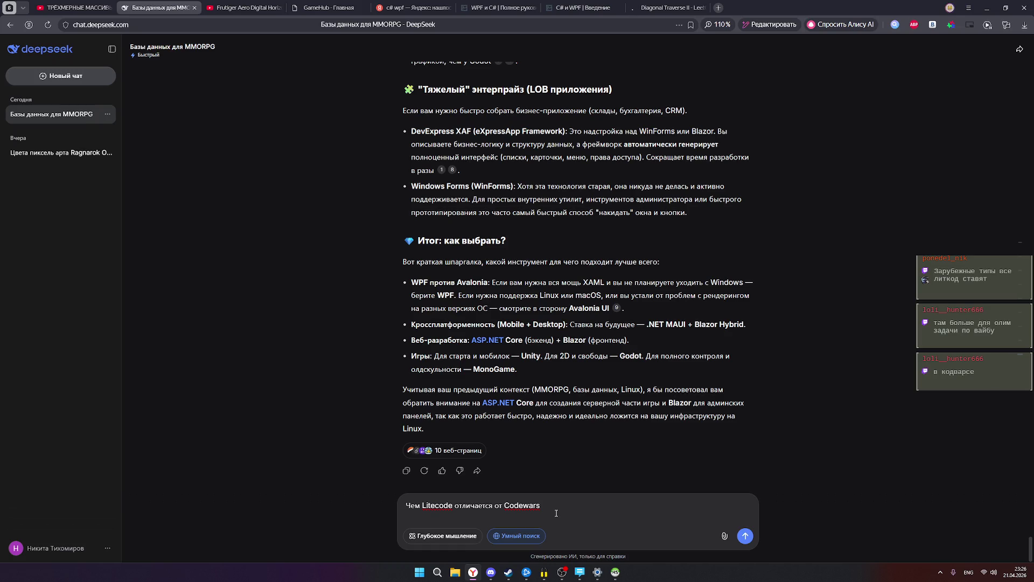
pyautogui.click(462, 508)
pyautogui.press('Return')
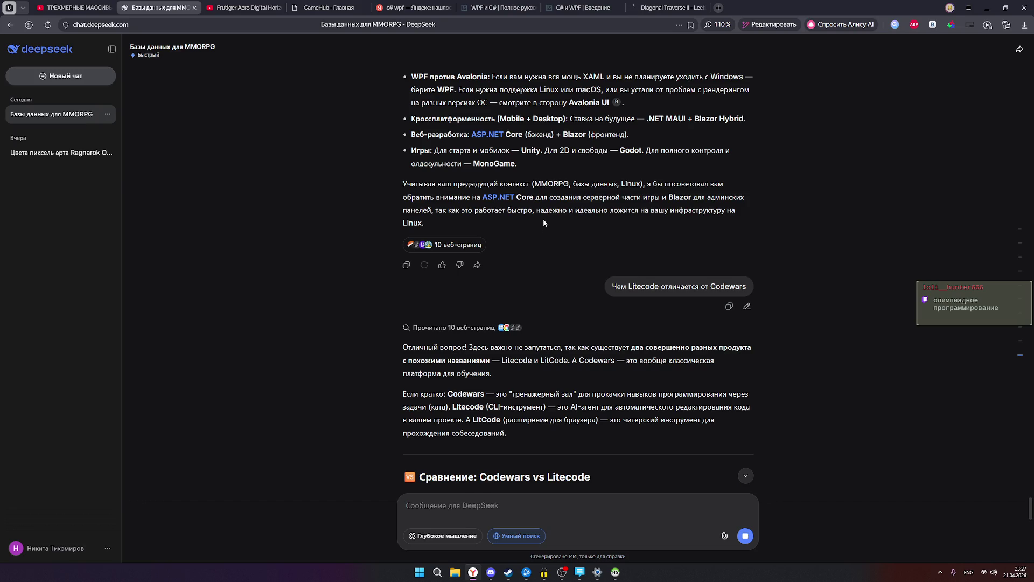
pyautogui.click(656, 9)
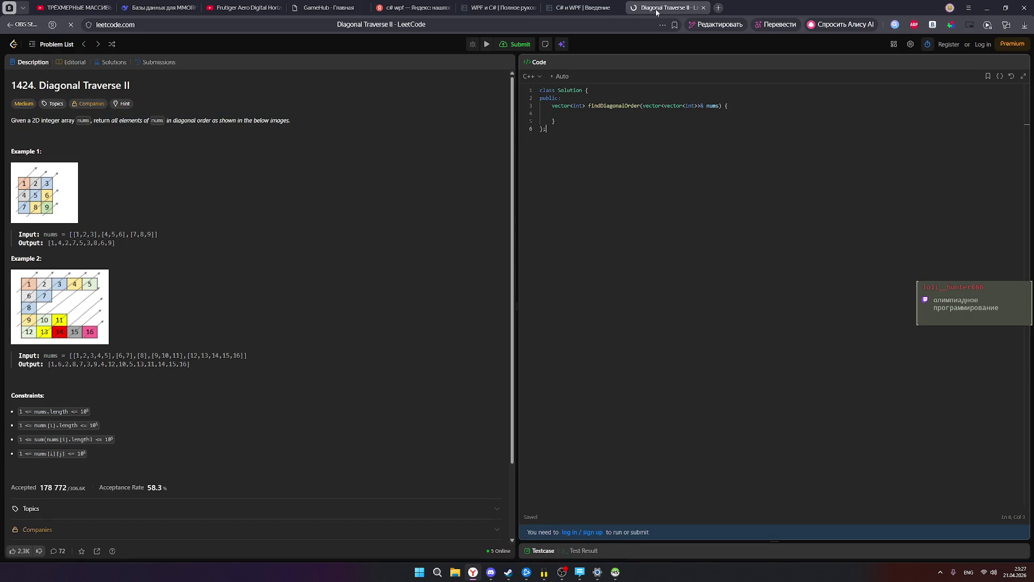
# Open LeetCode's Premium page with the Monthly $35/mo and Yearly $179 plans.
pyautogui.moveTo(594, 10)
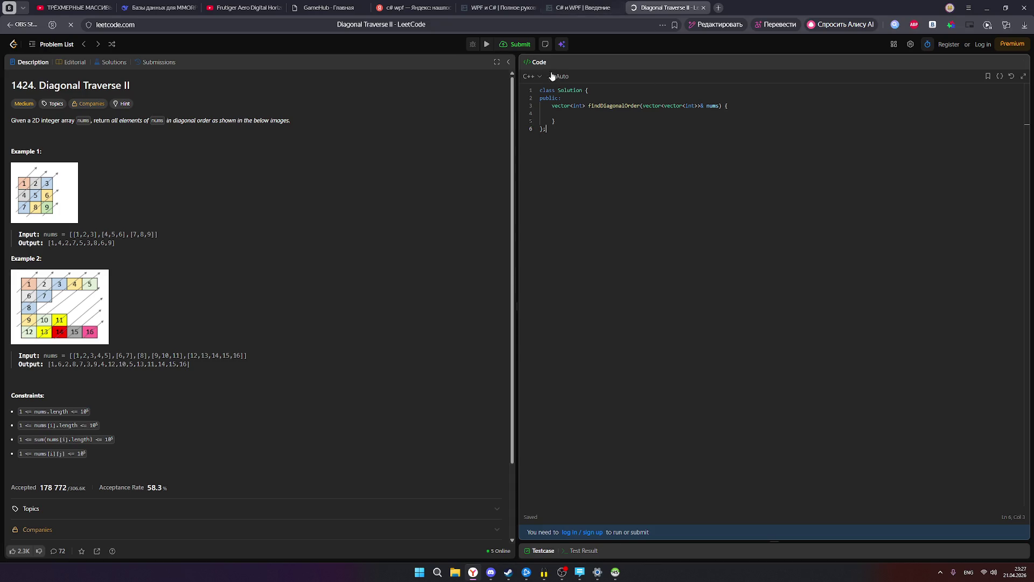
pyautogui.click(1002, 49)
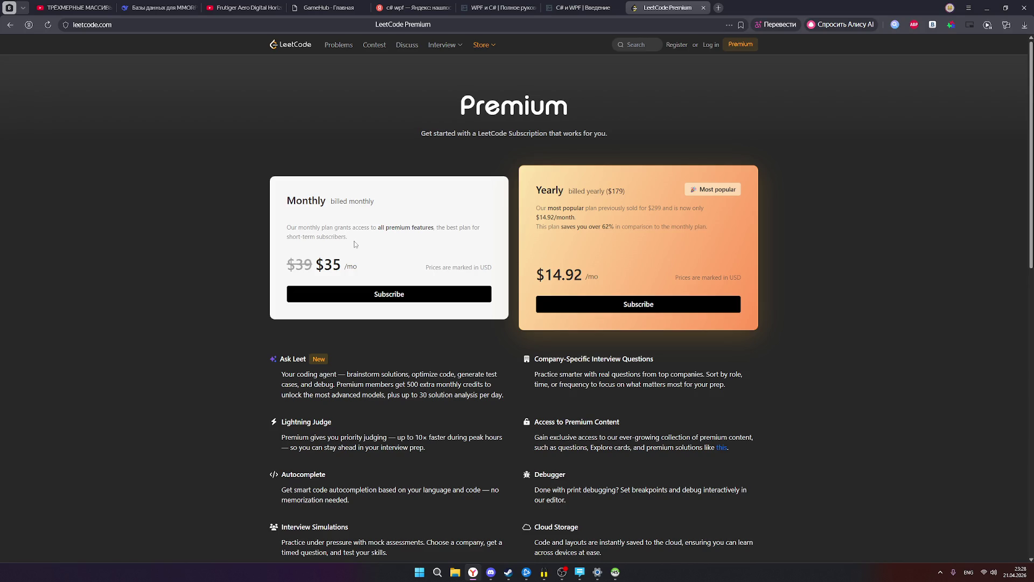
# Reopen Diagonal Traverse II from the stream chat, then follow the chat's seanprashad.com Leetcode Patterns link.
pyautogui.click(554, 570)
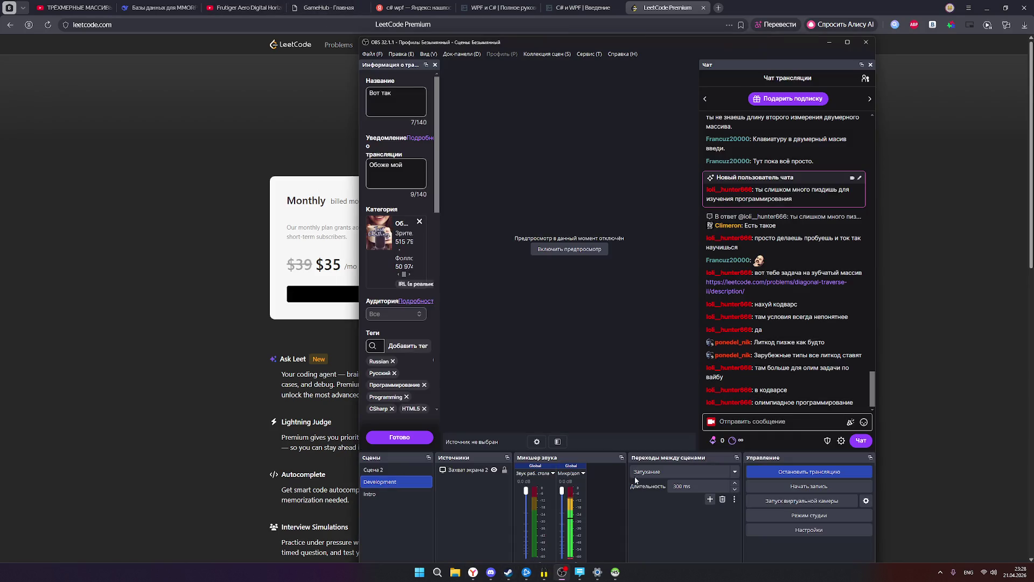
pyautogui.click(553, 570)
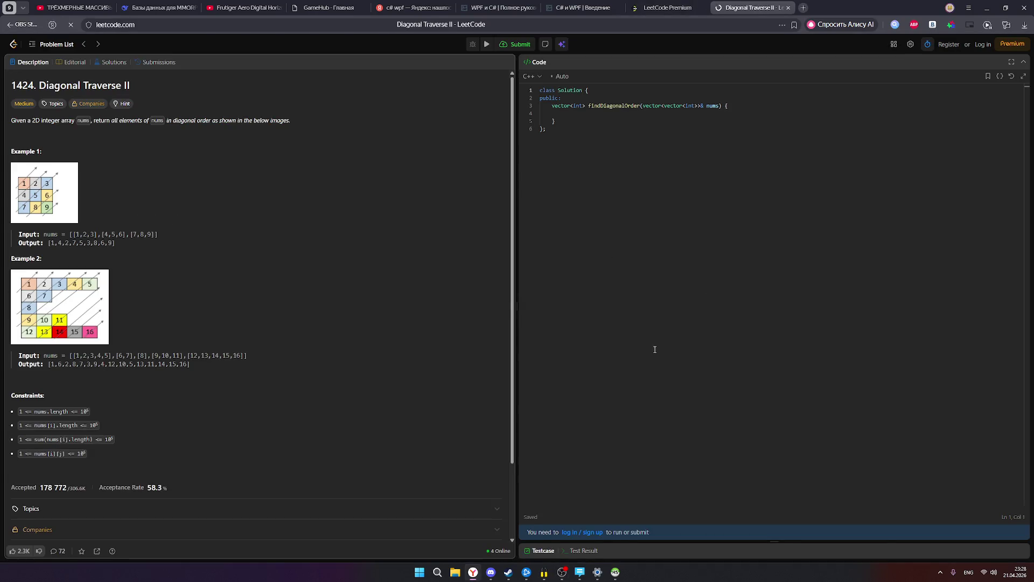
pyautogui.click(597, 494)
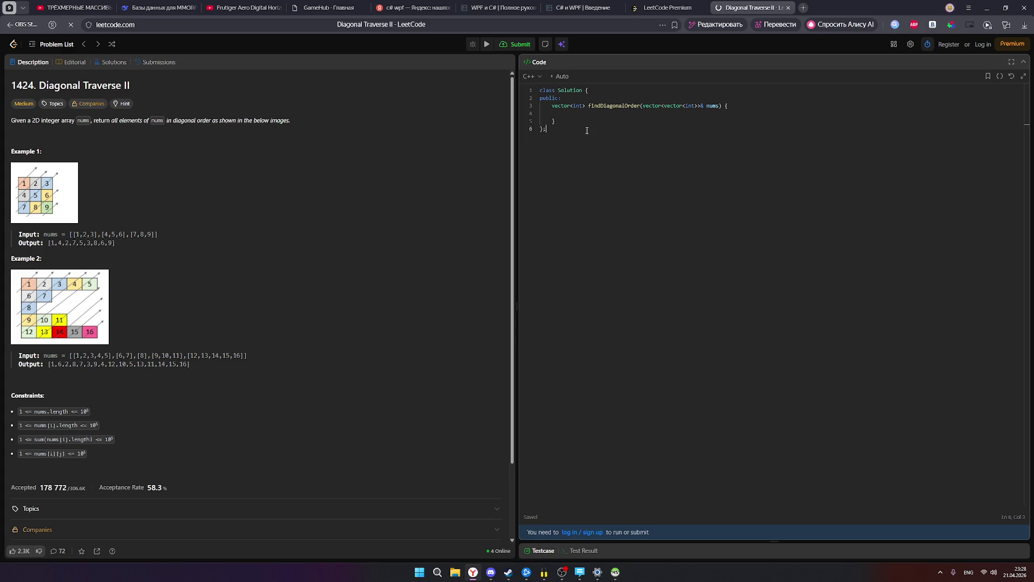
pyautogui.click(639, 118)
pyautogui.moveTo(12, 121); pyautogui.dragTo(160, 125)
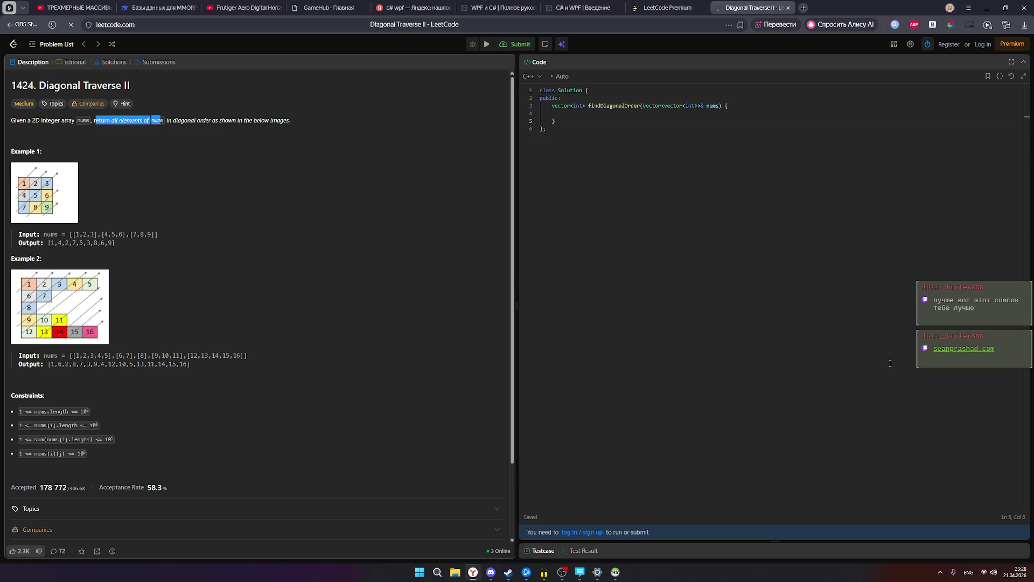
pyautogui.click(562, 573)
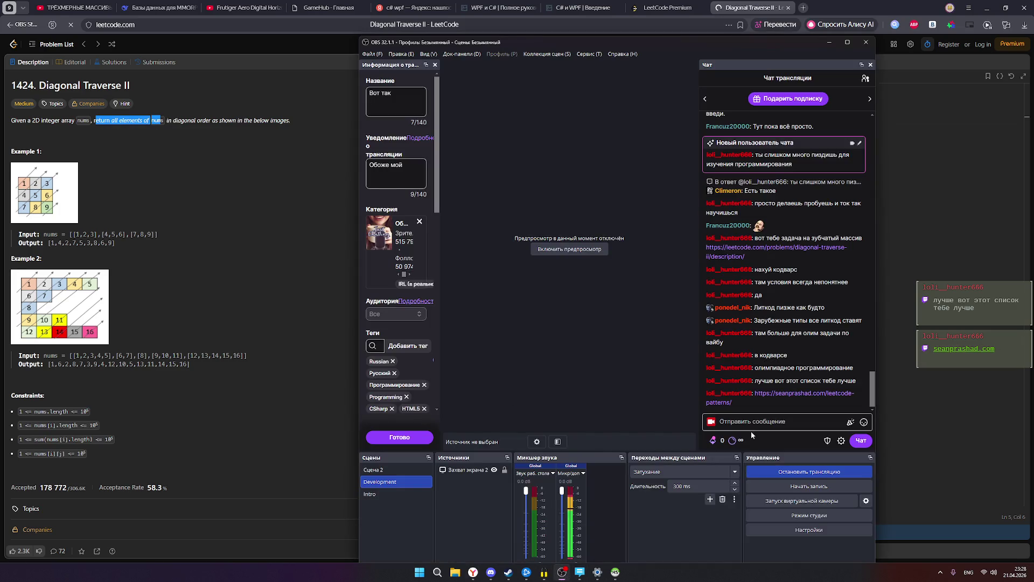
pyautogui.click(776, 393)
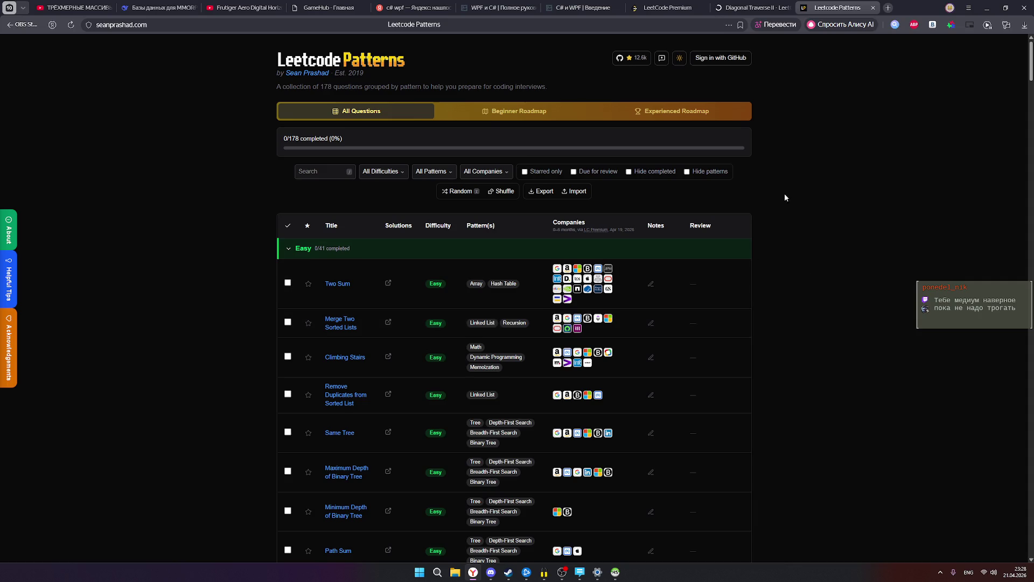
# Back on Diagonal Traverse II, translate the word 'return' and highlight the problem statement.
pyautogui.click(775, 8)
pyautogui.click(264, 129)
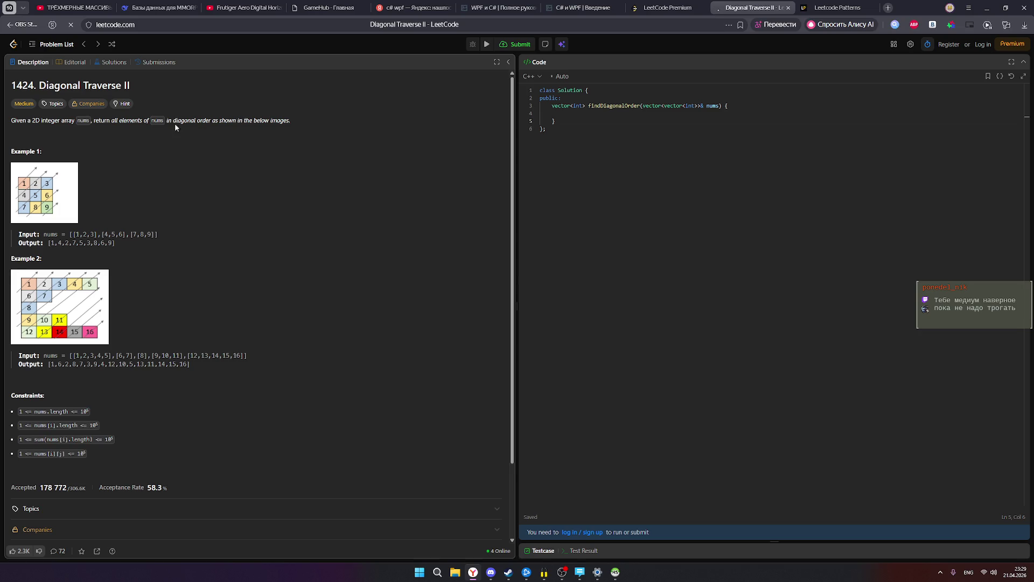
pyautogui.doubleClick(101, 120)
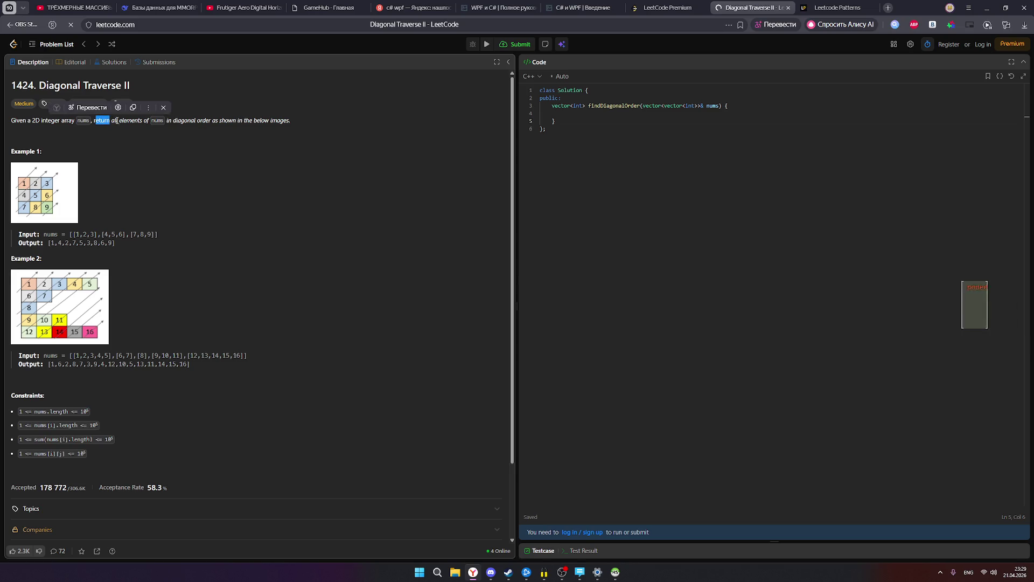
pyautogui.click(213, 128)
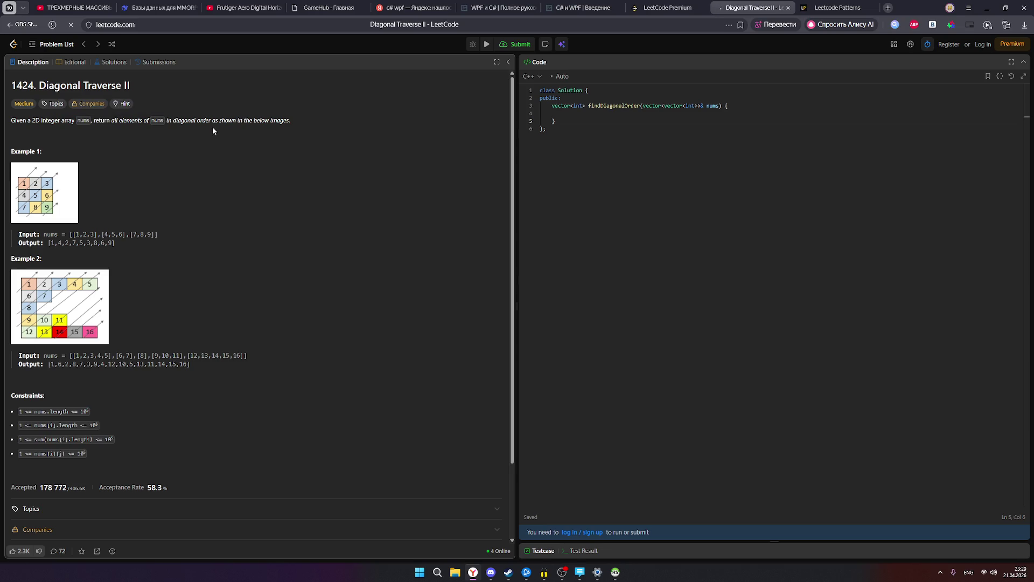
pyautogui.moveTo(291, 121); pyautogui.dragTo(10, 121)
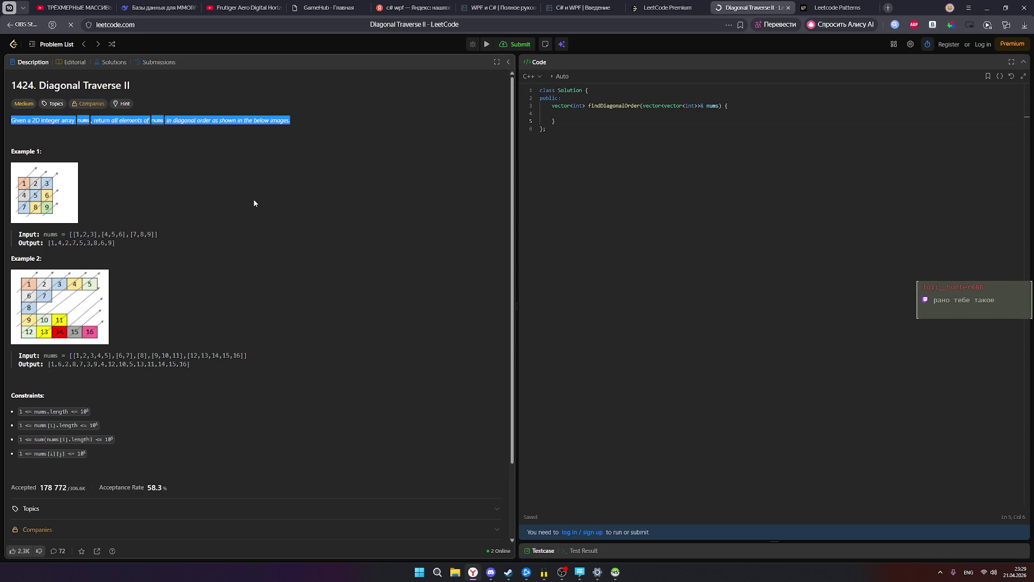
# Read through the examples and hints, then go back to the Leetcode Patterns list.
pyautogui.scroll(-3, 287, 274)
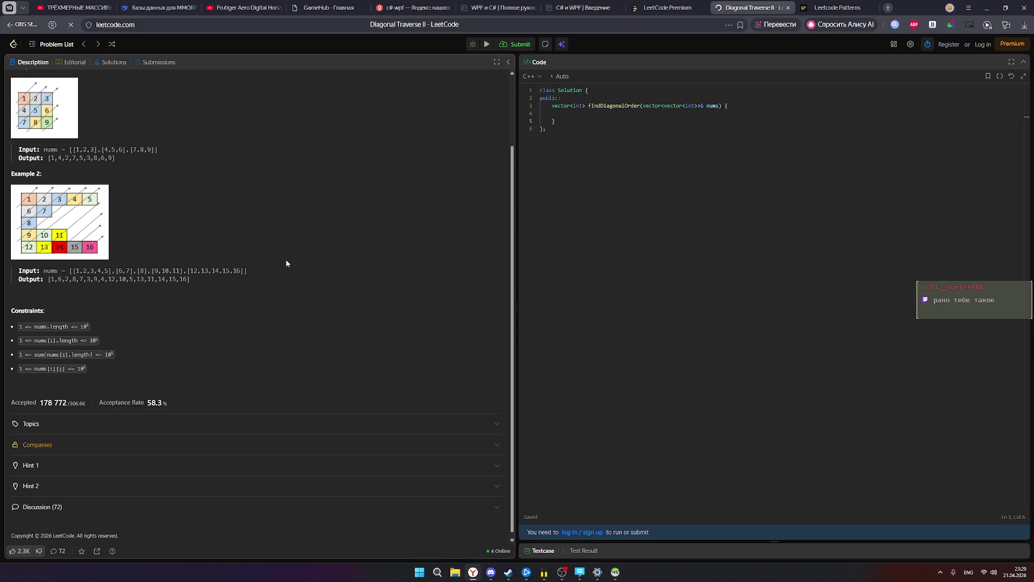
pyautogui.scroll(-1, 285, 264)
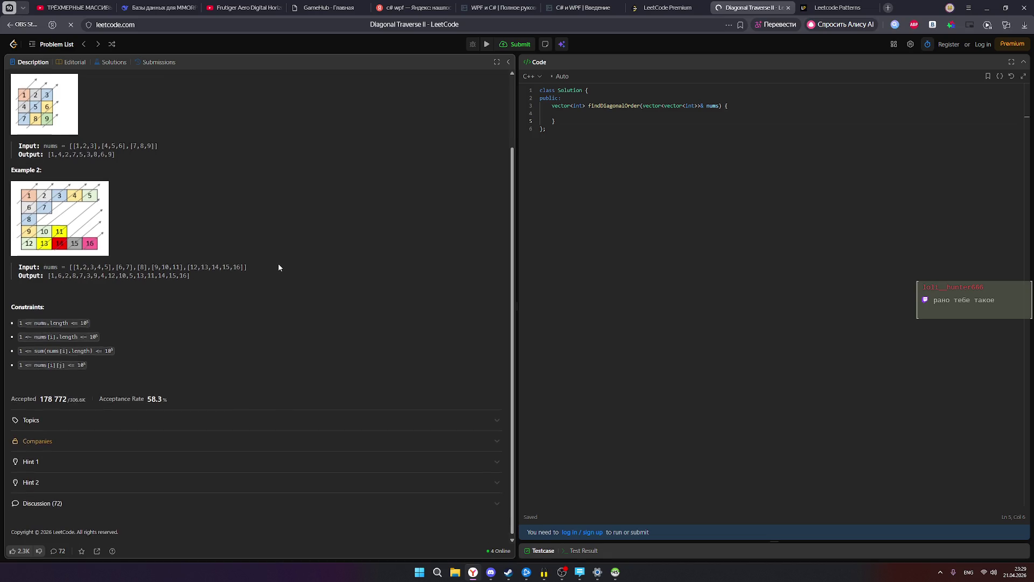
pyautogui.scroll(3, 278, 263)
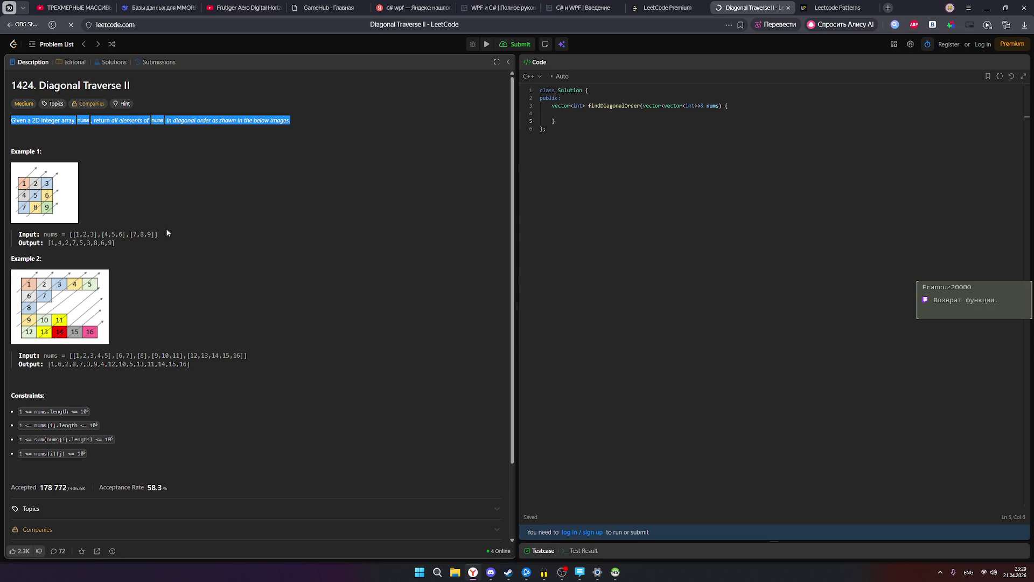
pyautogui.click(151, 232)
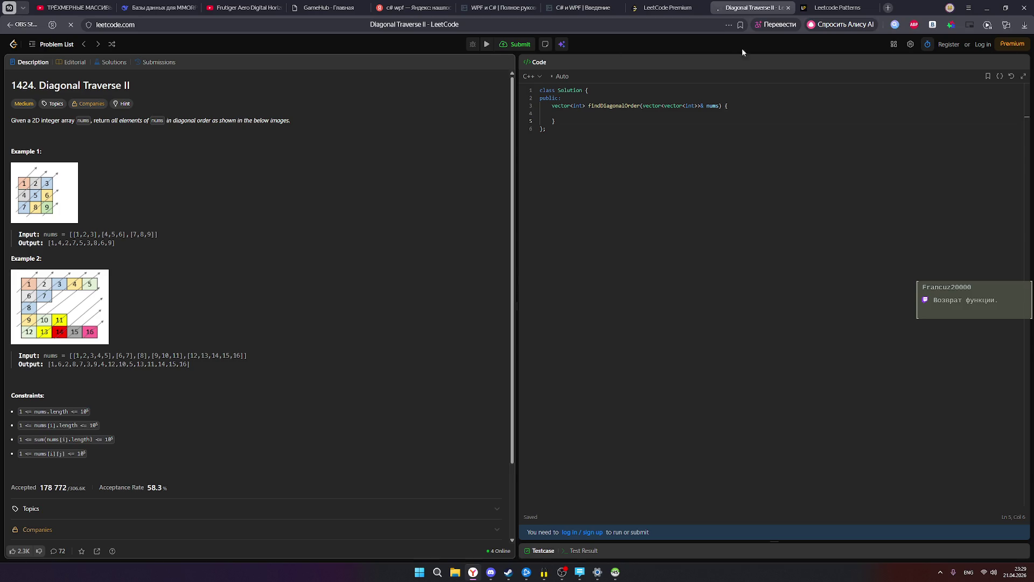
pyautogui.moveTo(842, 6)
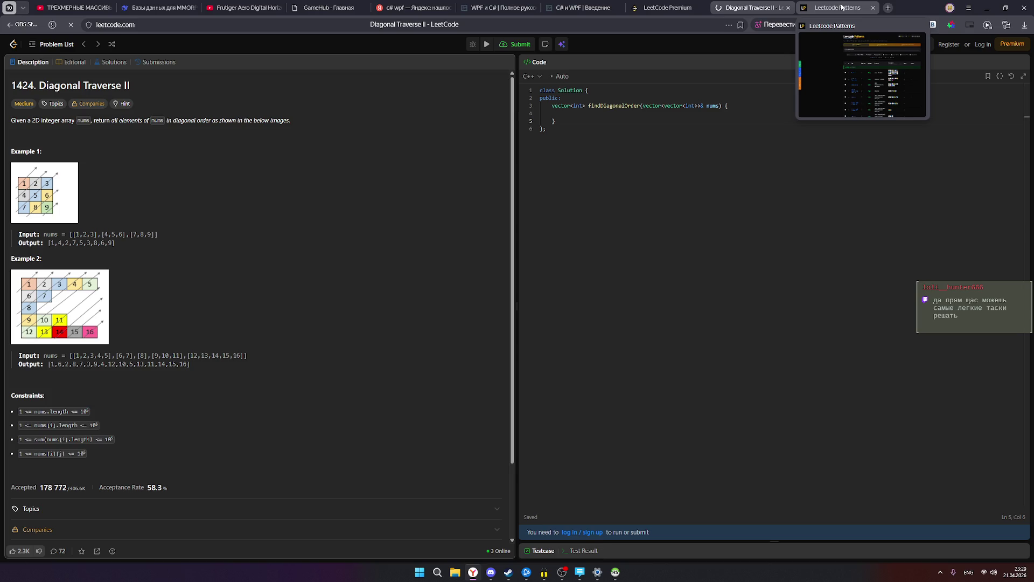
pyautogui.click(832, 8)
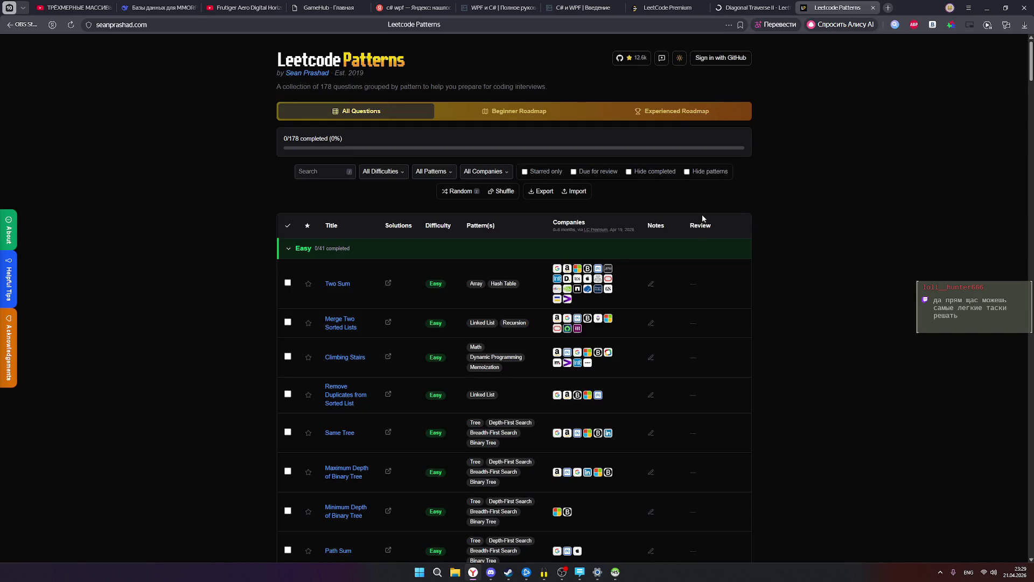
# From the Easy list, open Remove Duplicates from Sorted List (problem 83) on LeetCode.
pyautogui.scroll(-1, 638, 263)
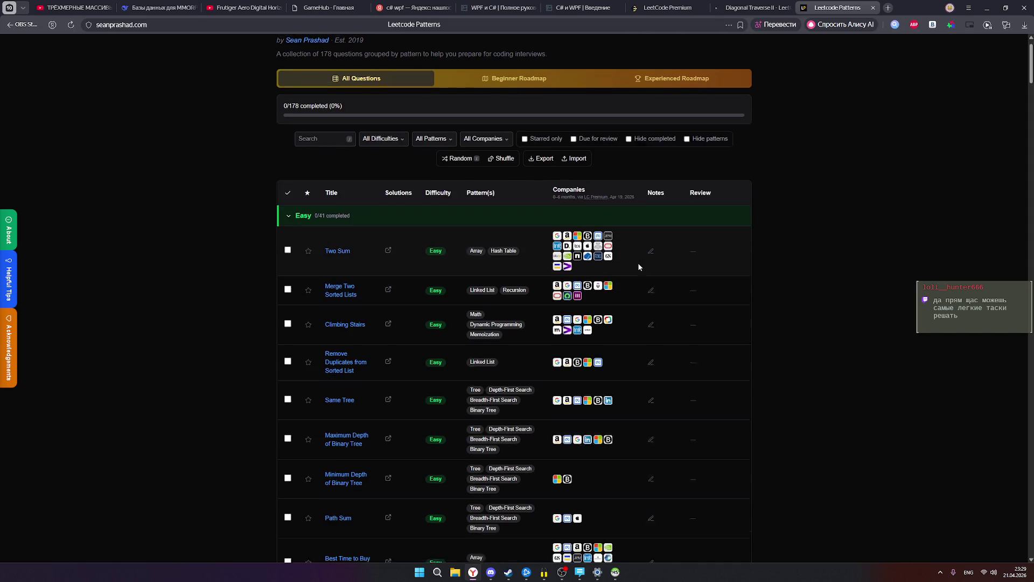
pyautogui.scroll(1, 560, 268)
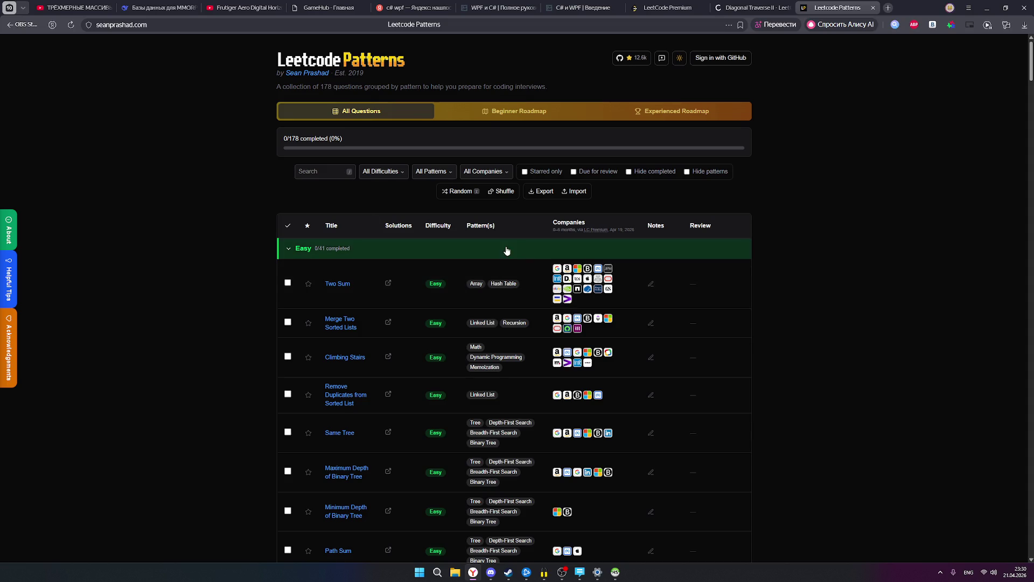
pyautogui.scroll(-1, 623, 317)
pyautogui.scroll(1, 623, 316)
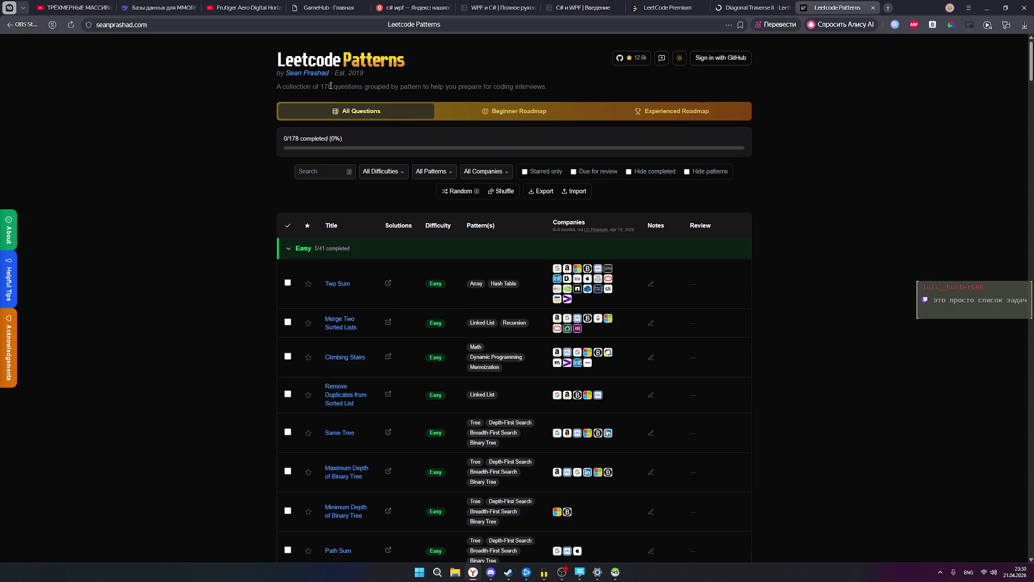
pyautogui.scroll(-4, 457, 205)
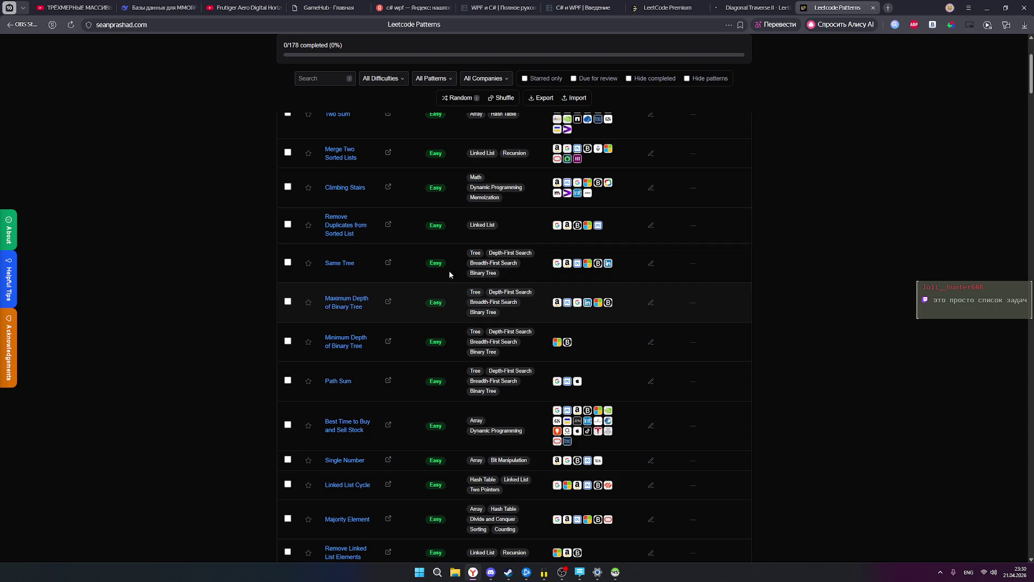
pyautogui.click(344, 222)
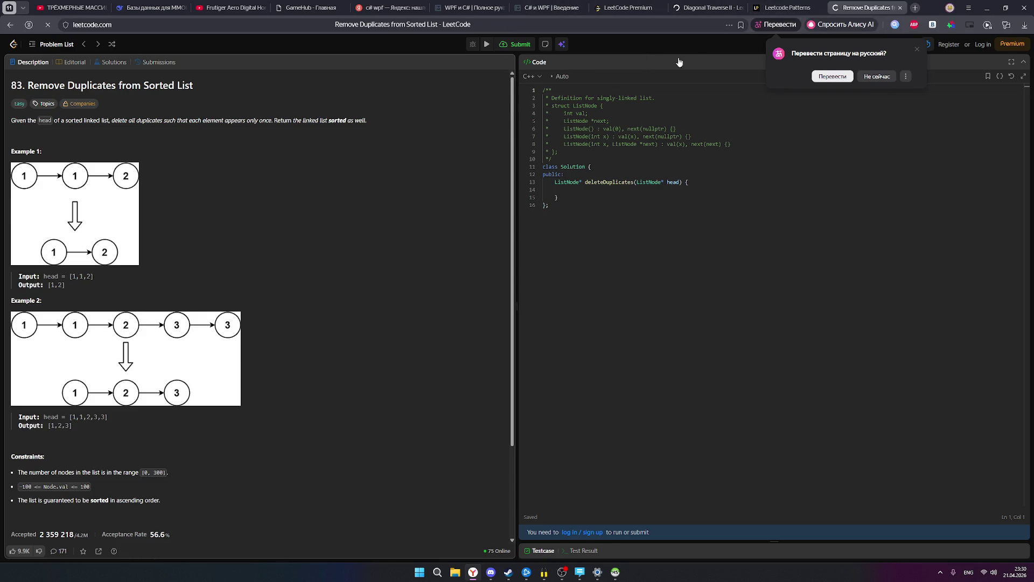
# Return to the Leetcode Patterns tab and browse its question list.
pyautogui.click(788, 9)
pyautogui.scroll(2, 607, 218)
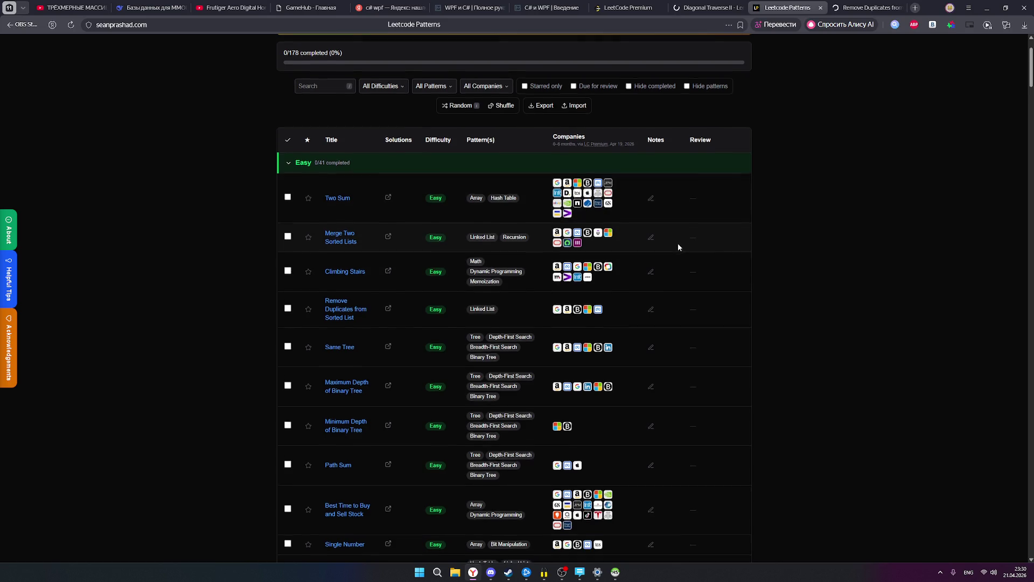
pyautogui.scroll(-3, 678, 244)
pyautogui.scroll(-4, 679, 245)
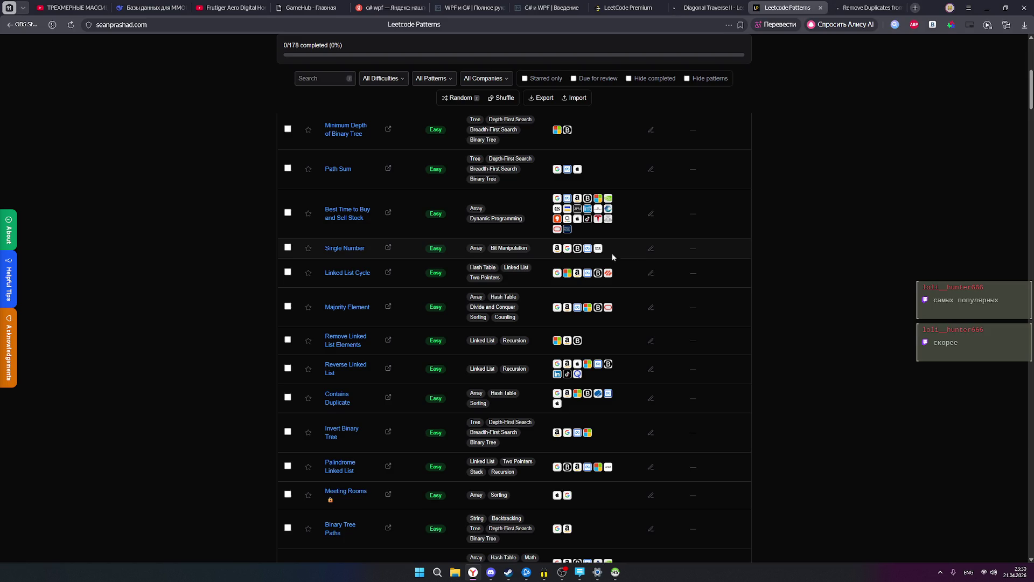
pyautogui.scroll(8, 588, 250)
pyautogui.scroll(-15, 586, 247)
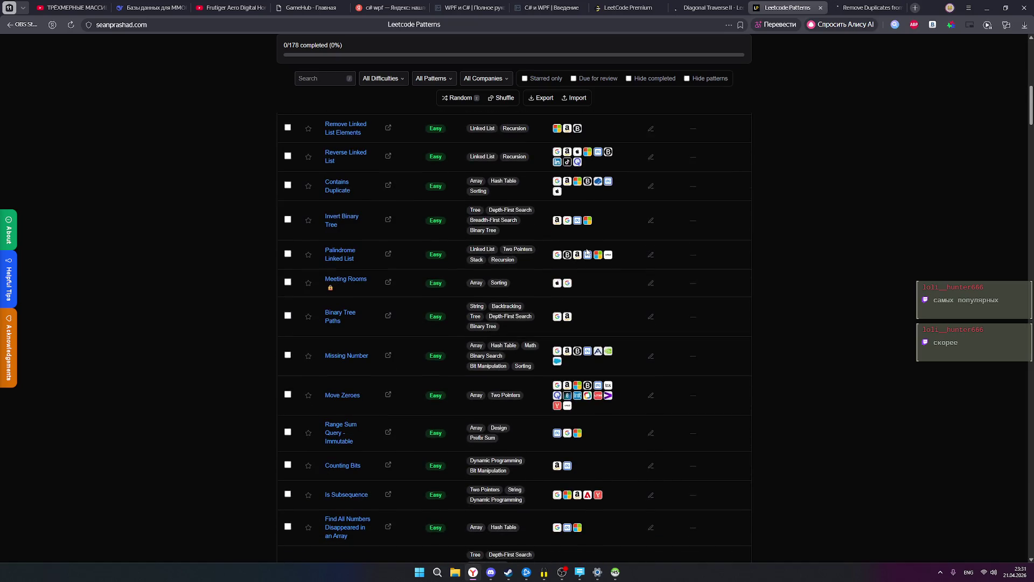
# Copy the Leetcode Patterns page address from the address bar.
pyautogui.click(442, 25)
pyautogui.rightClick(217, 26)
pyautogui.click(291, 93)
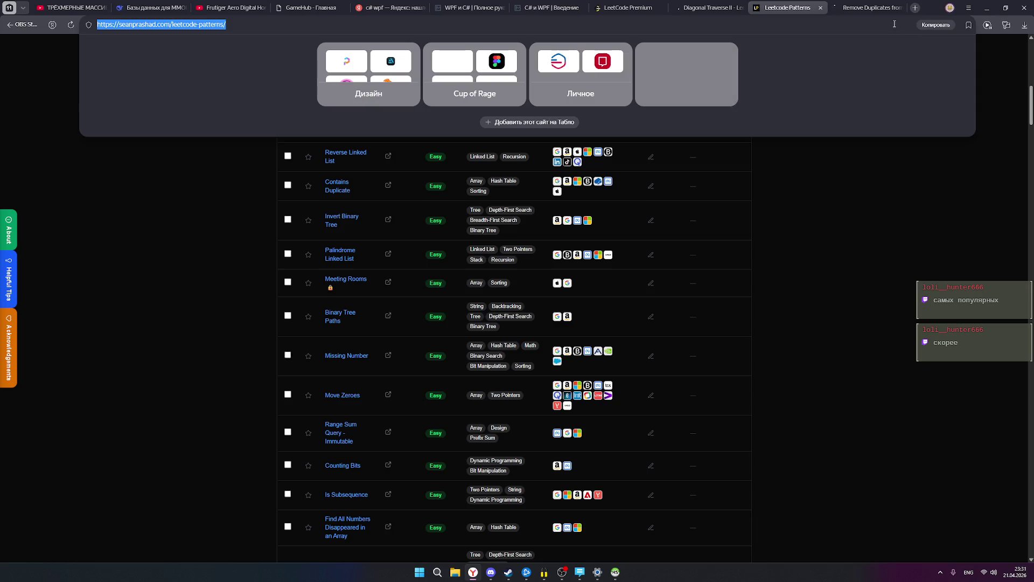
# On a new start page, add a tile by searching 'Программирование' and open the Informatics site.
pyautogui.click(916, 8)
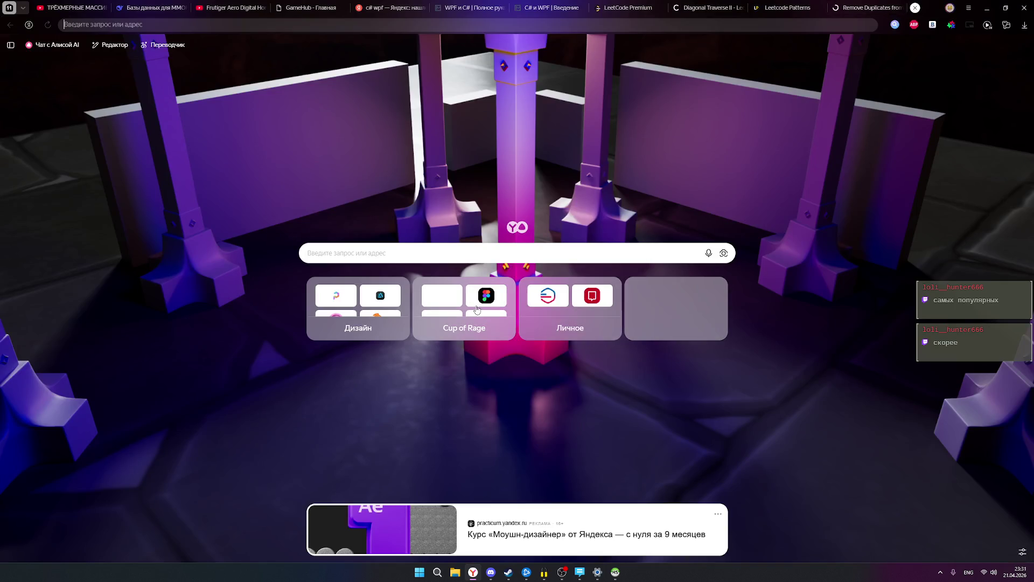
pyautogui.click(657, 307)
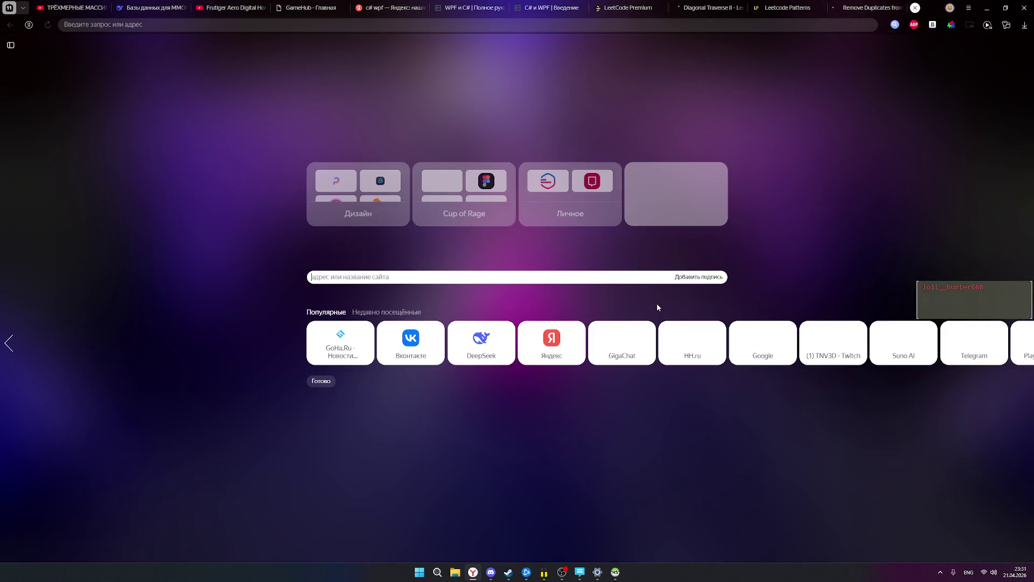
pyautogui.write('Ghjuh')
pyautogui.press('BackSpace')
pyautogui.press('BackSpace')
pyautogui.press('BackSpace')
pyautogui.hotkey('alt', 'shift')
pyautogui.write('Программирование')
pyautogui.press('Return')
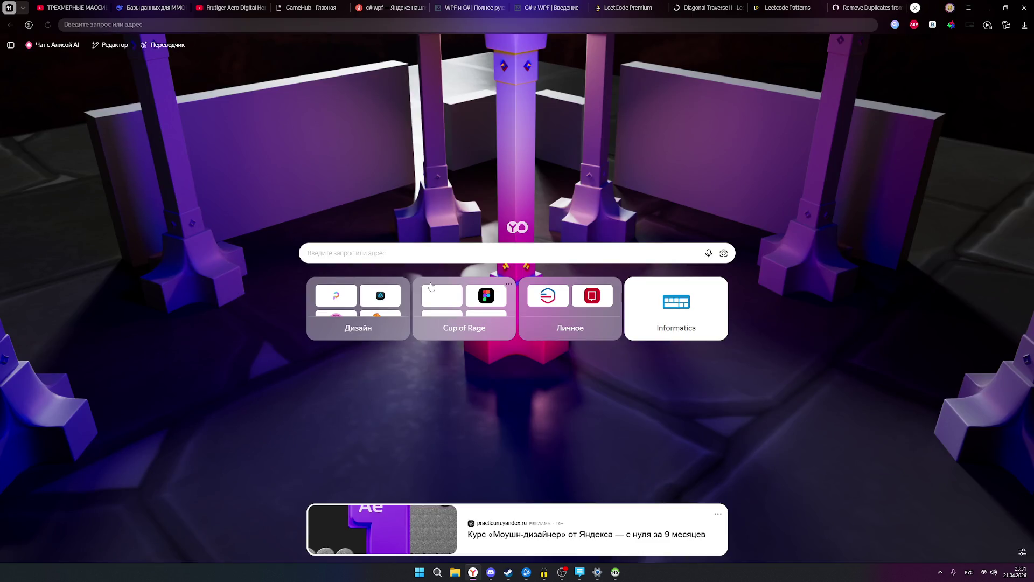
pyautogui.click(682, 315)
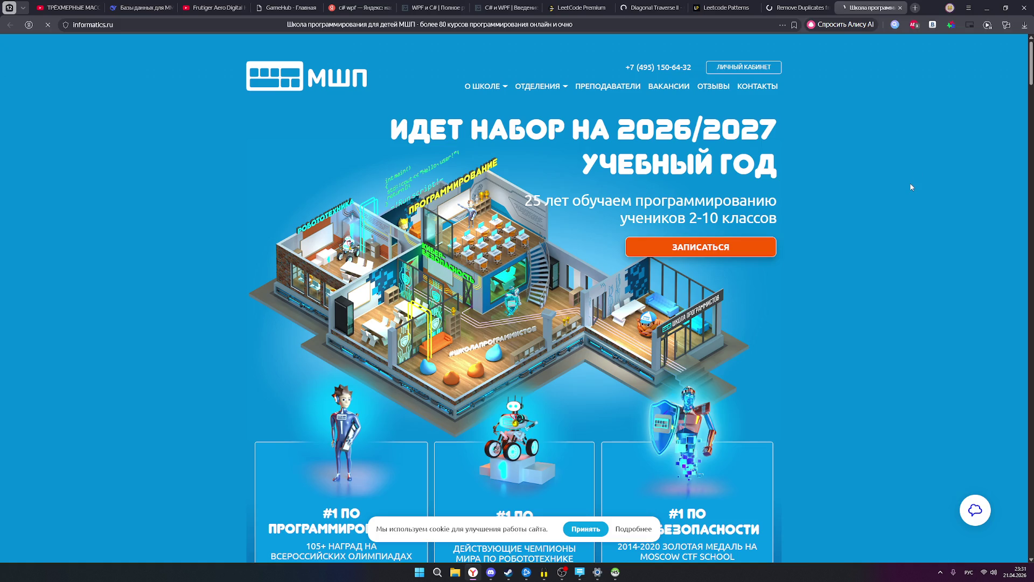
# Delete the Informatics tile and add a tile with the pasted Leetcode Patterns URL.
pyautogui.click(916, 7)
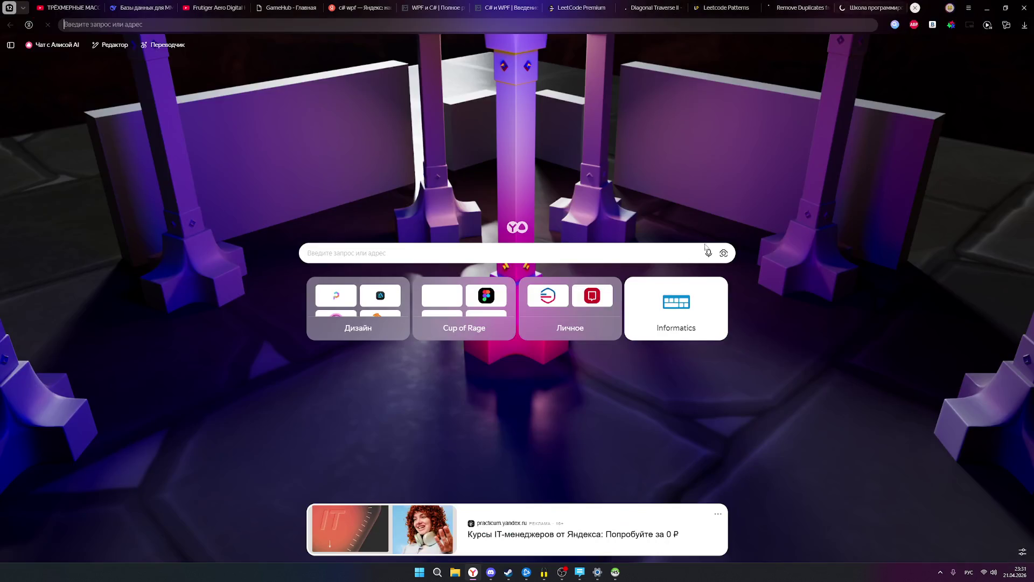
pyautogui.click(721, 284)
pyautogui.click(738, 322)
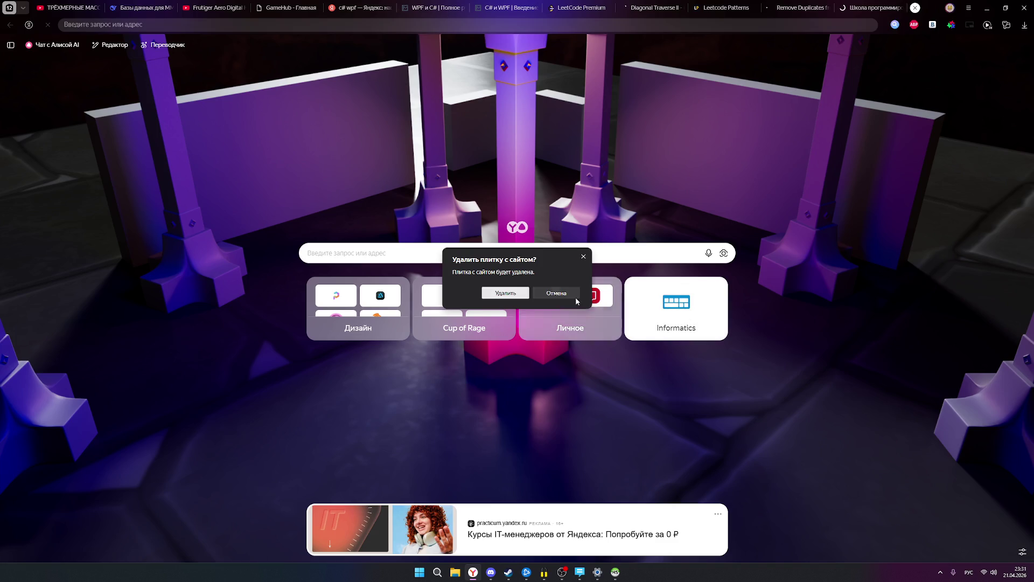
pyautogui.click(506, 296)
pyautogui.click(679, 324)
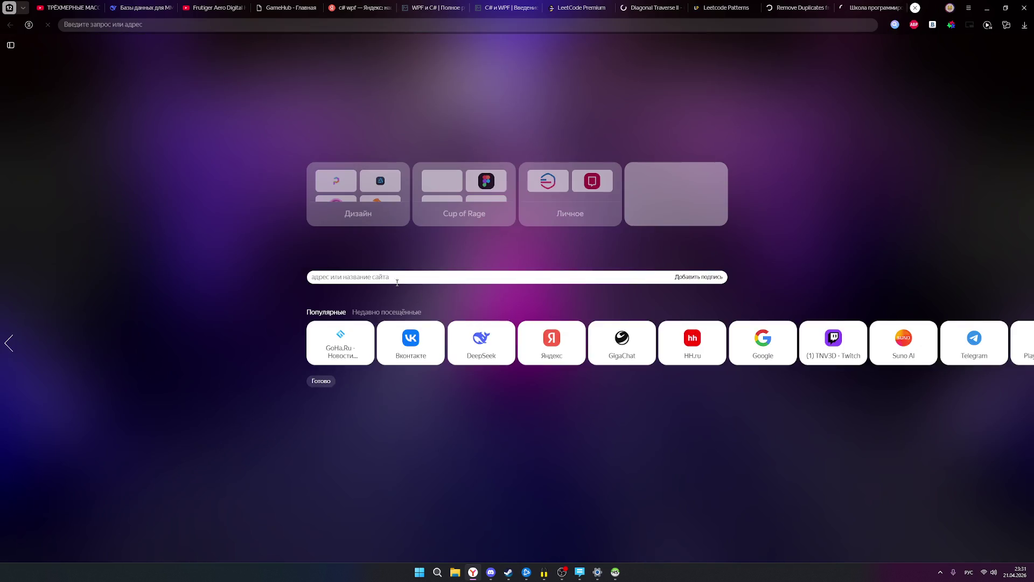
pyautogui.write('https://seanprashad.com/leetcode-patterns/')
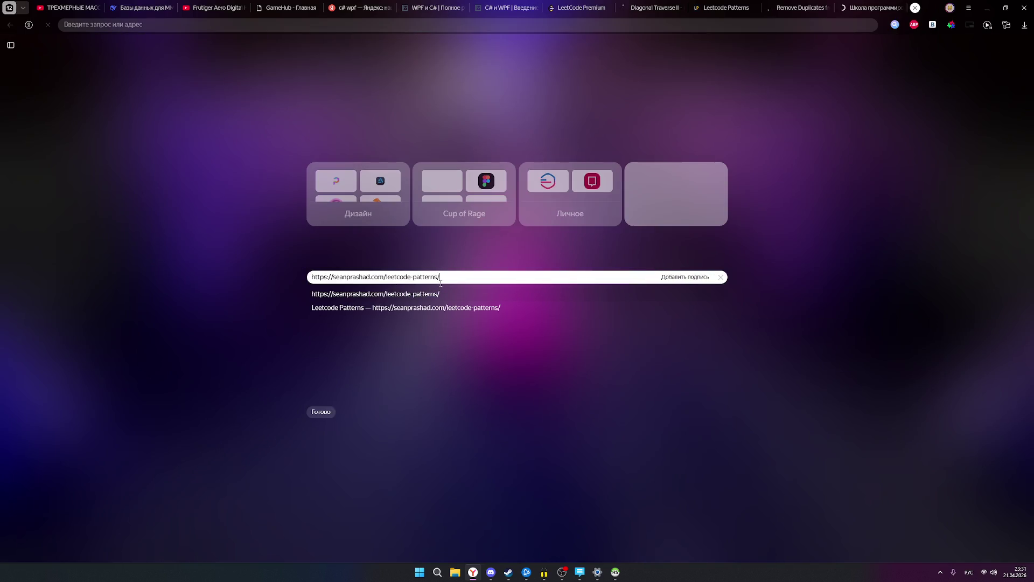
pyautogui.press('Return')
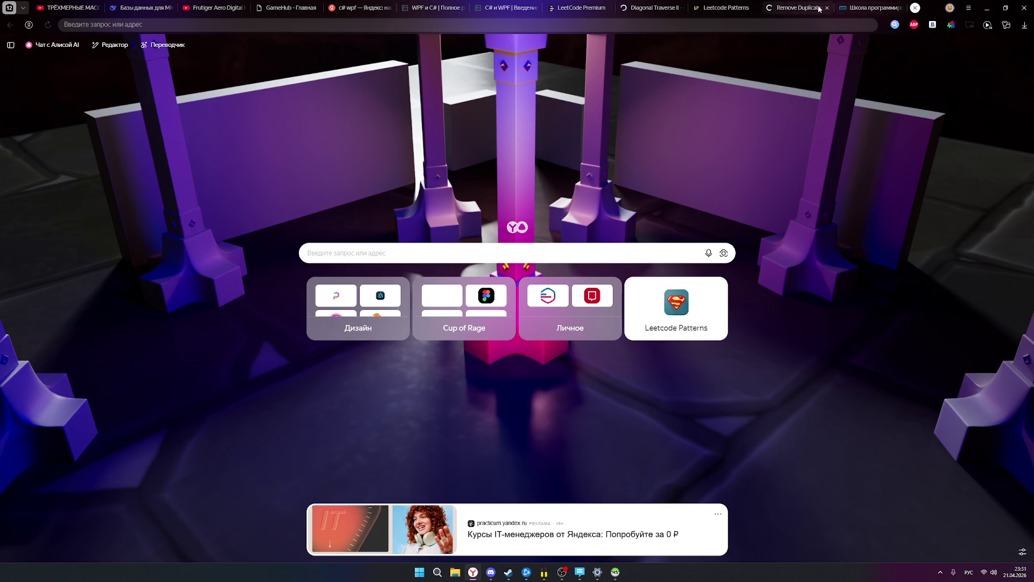
# Watch the robotics award video from the programming school site on YouTube, then minimize the browser.
pyautogui.click(861, 8)
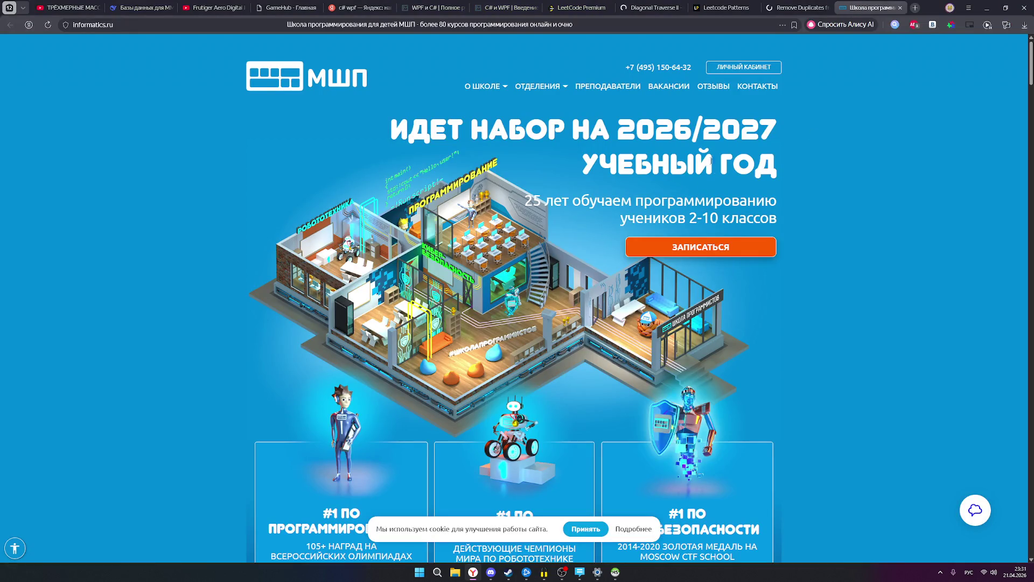
pyautogui.scroll(-4, 726, 194)
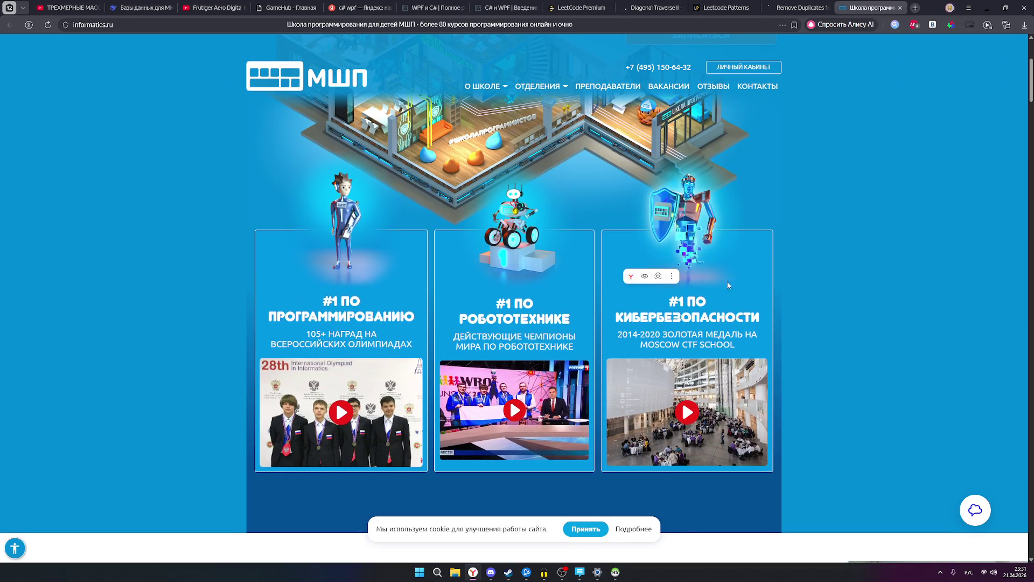
pyautogui.moveTo(486, 318)
pyautogui.mouseDown()
pyautogui.moveTo(539, 350)
pyautogui.moveTo(537, 336)
pyautogui.mouseUp()
pyautogui.scroll(-1, 349, 368)
pyautogui.click(495, 345)
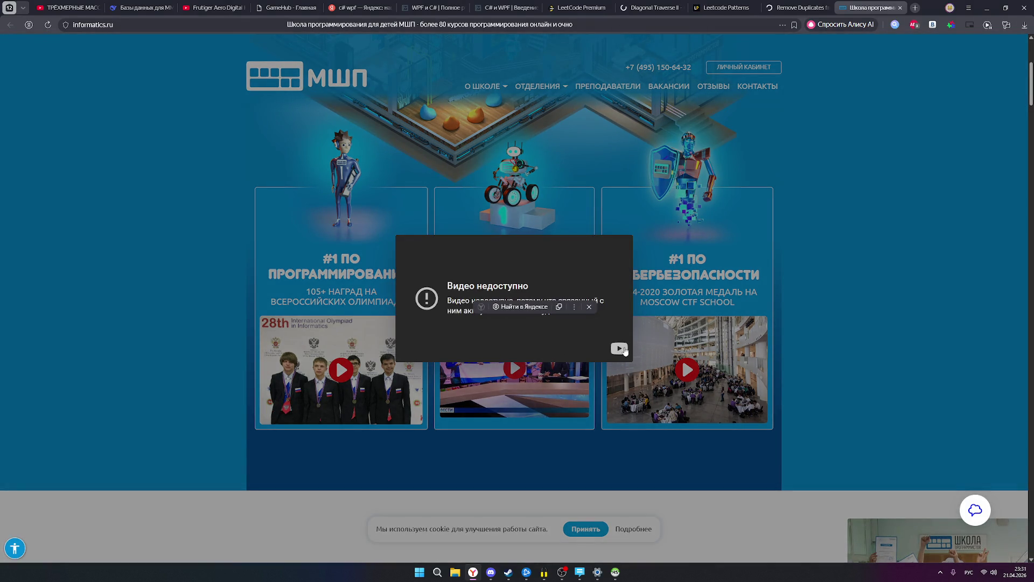
pyautogui.click(619, 348)
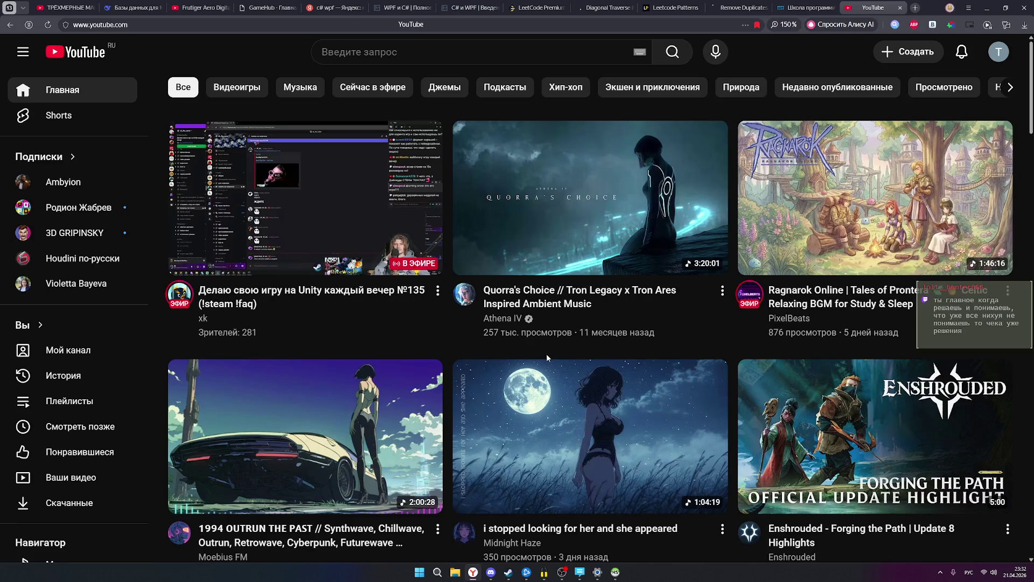
pyautogui.scroll(-2, 546, 353)
pyautogui.scroll(2, 547, 356)
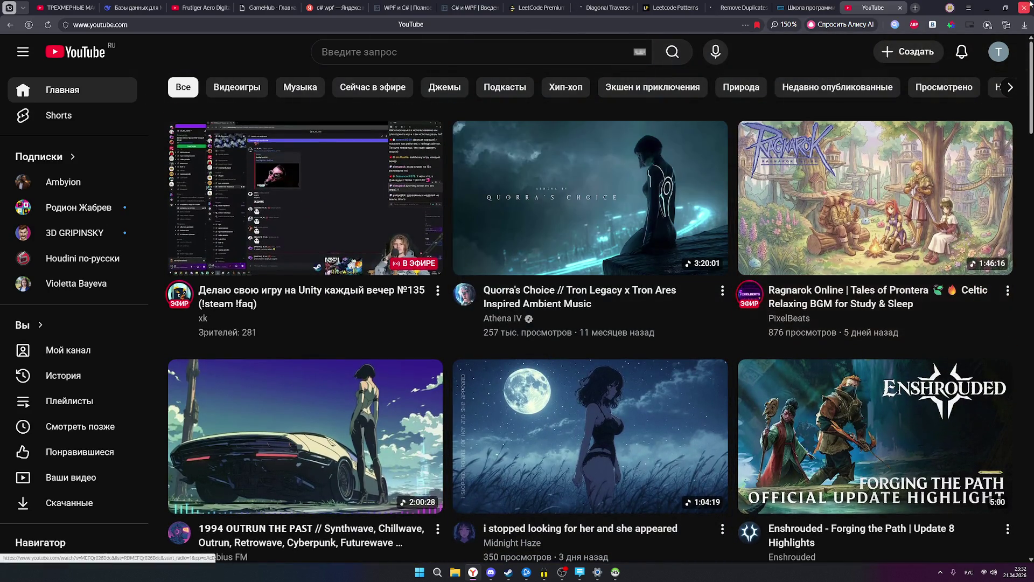
pyautogui.click(987, 8)
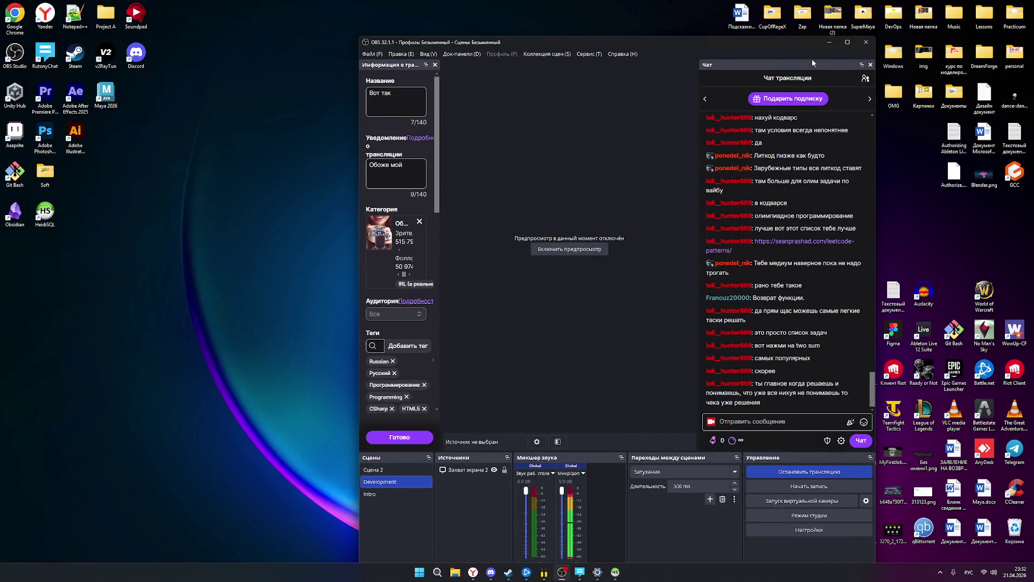
# Minimize OBS and drag the OMG folder into the desktop's left column.
pyautogui.click(830, 42)
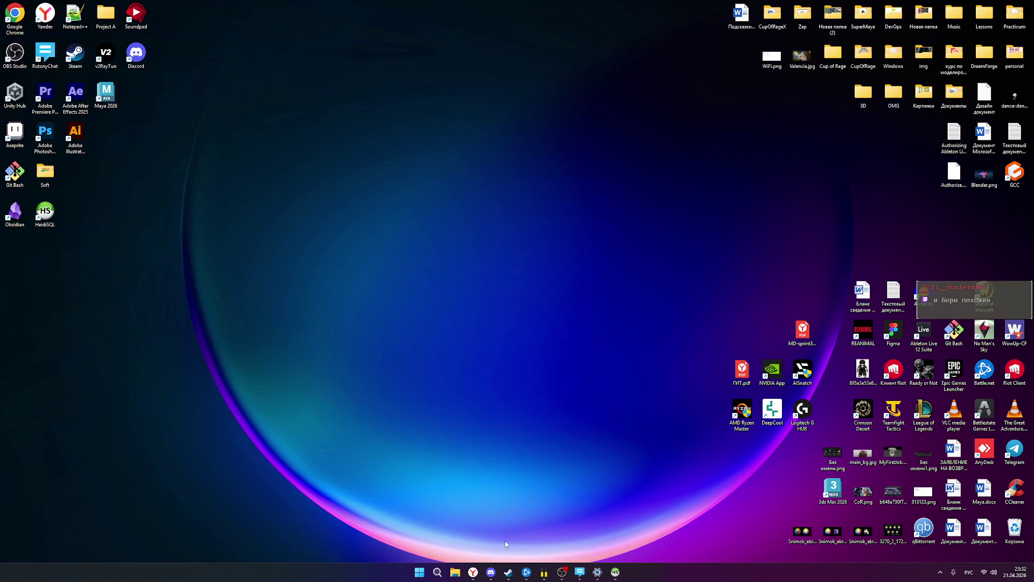
pyautogui.doubleClick(46, 174)
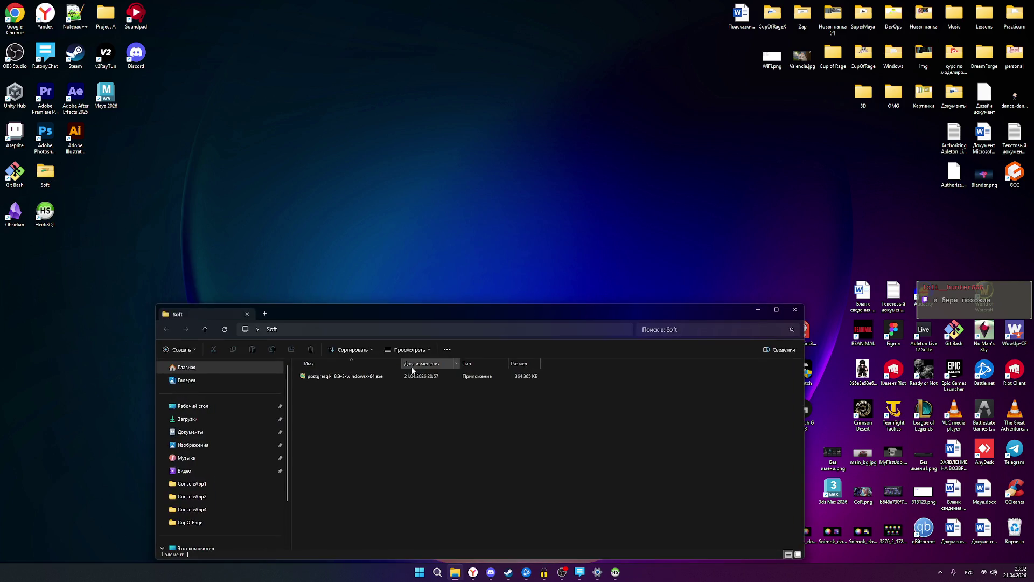
pyautogui.click(794, 309)
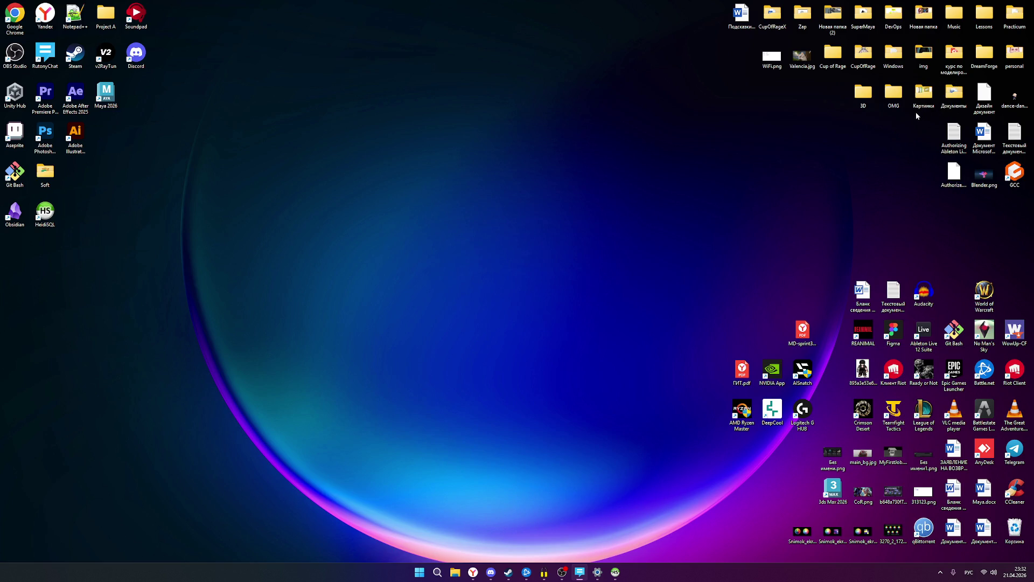
pyautogui.moveTo(893, 93)
pyautogui.mouseDown()
pyautogui.moveTo(217, 150)
pyautogui.moveTo(106, 147)
pyautogui.mouseUp()
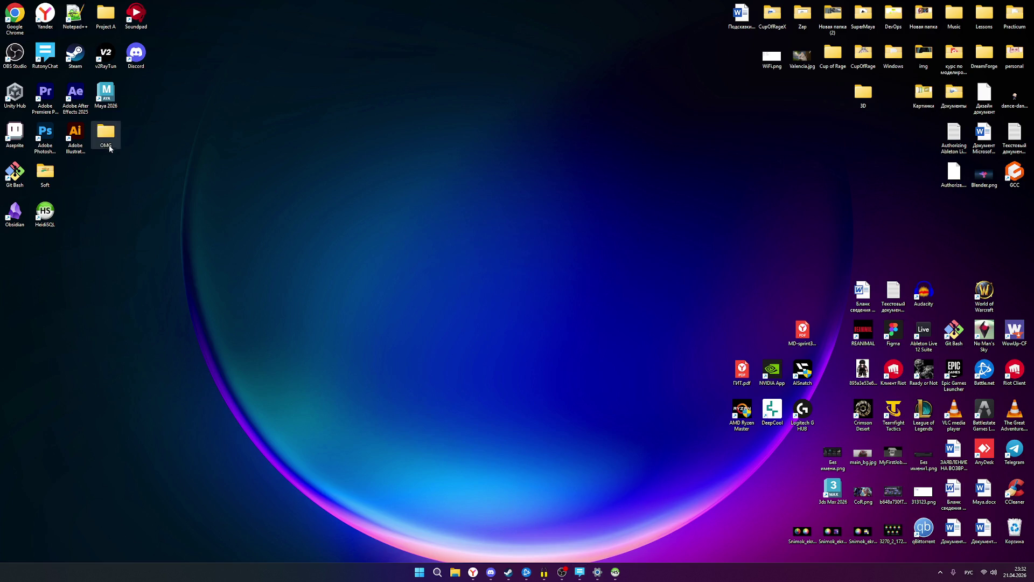
# Open the Shoping solution from OMG\csharp\Learning\Shoping in Visual Studio.
pyautogui.doubleClick(106, 137)
pyautogui.doubleClick(319, 382)
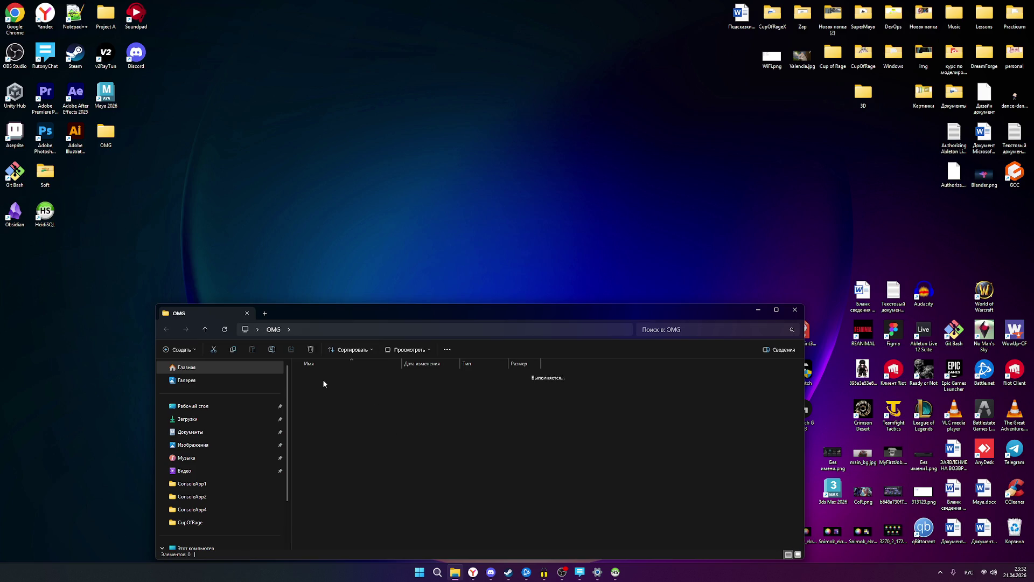
pyautogui.doubleClick(307, 375)
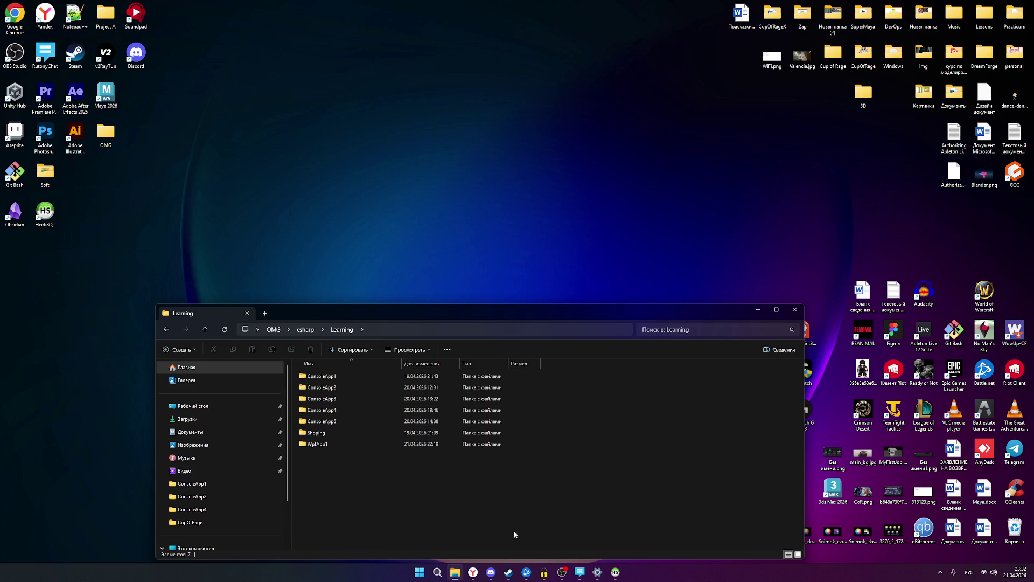
pyautogui.doubleClick(302, 434)
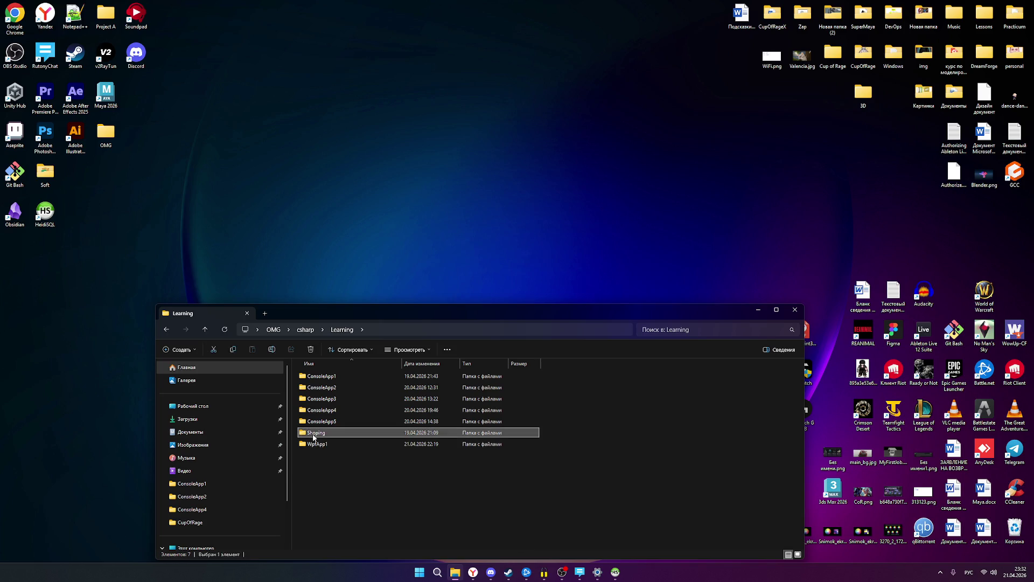
pyautogui.doubleClick(337, 458)
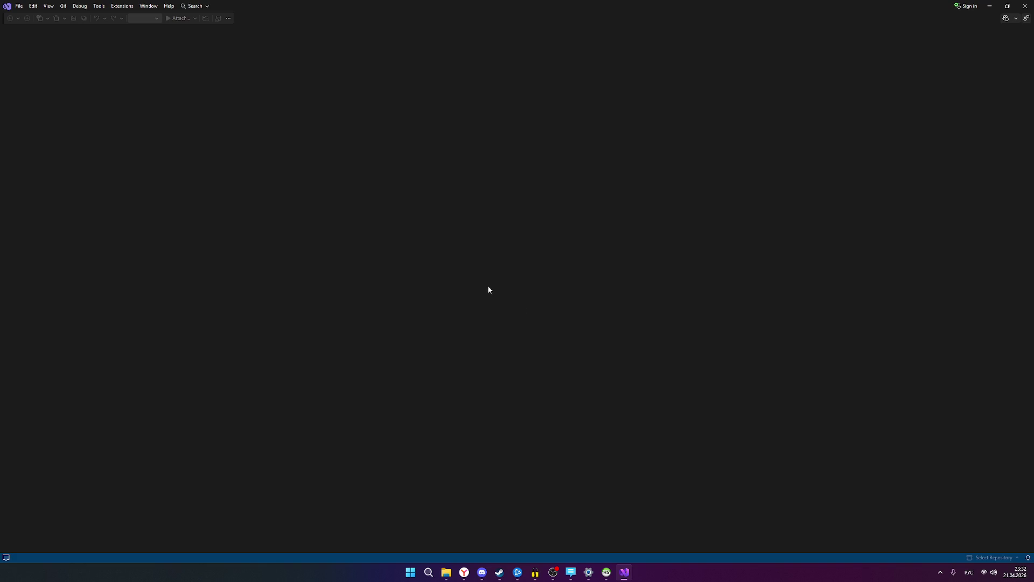
pyautogui.scroll(4, 487, 232)
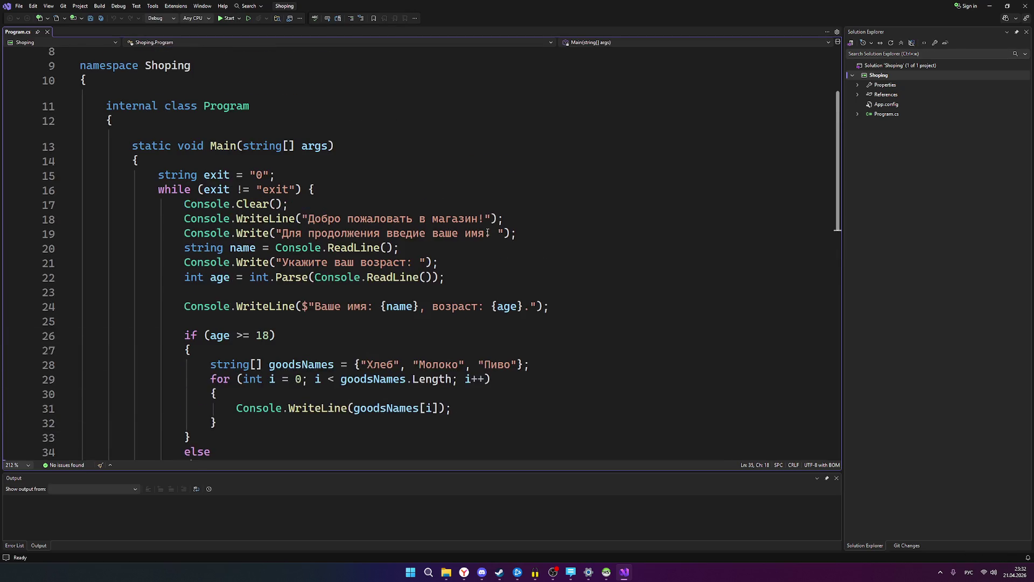
pyautogui.scroll(2, 488, 232)
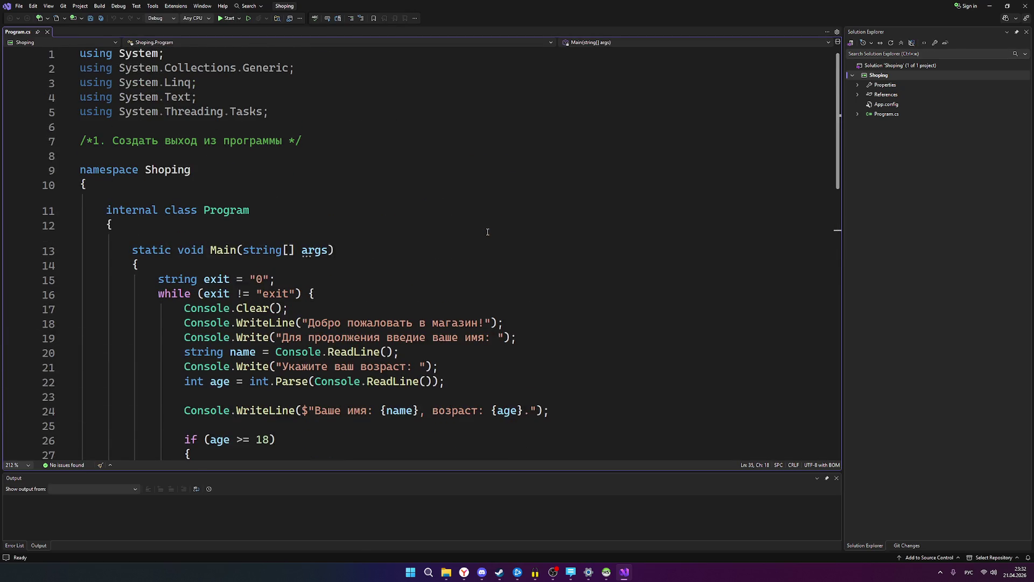
pyautogui.scroll(-3, 488, 232)
pyautogui.scroll(-1, 494, 243)
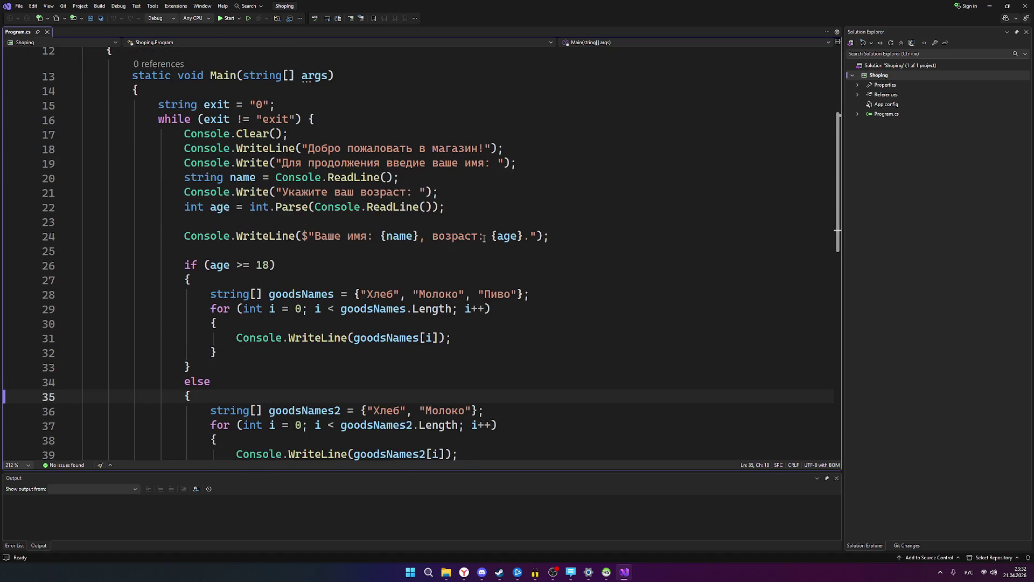
pyautogui.scroll(-1, 437, 258)
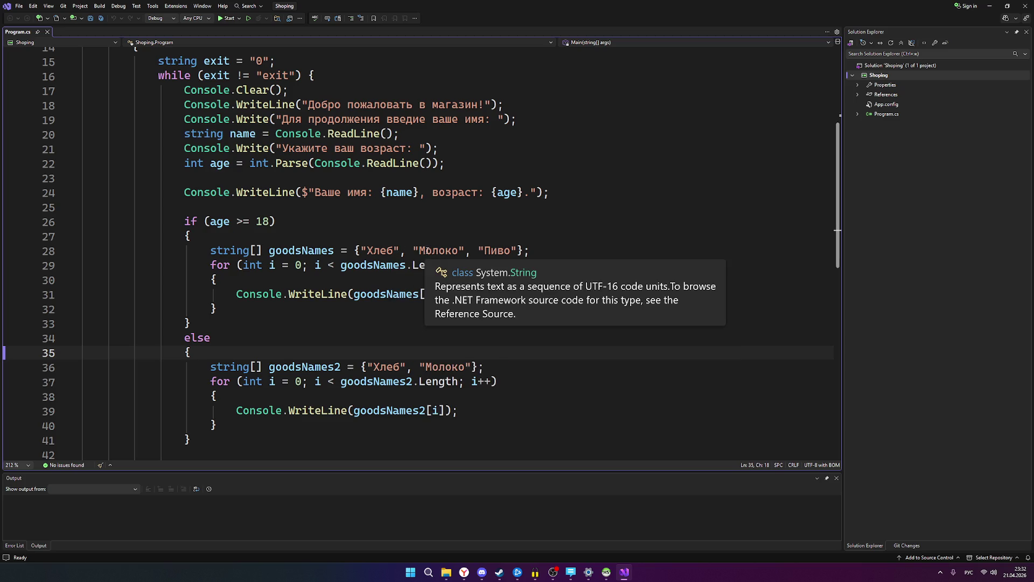
pyautogui.scroll(1, 245, 233)
pyautogui.scroll(-2, 246, 233)
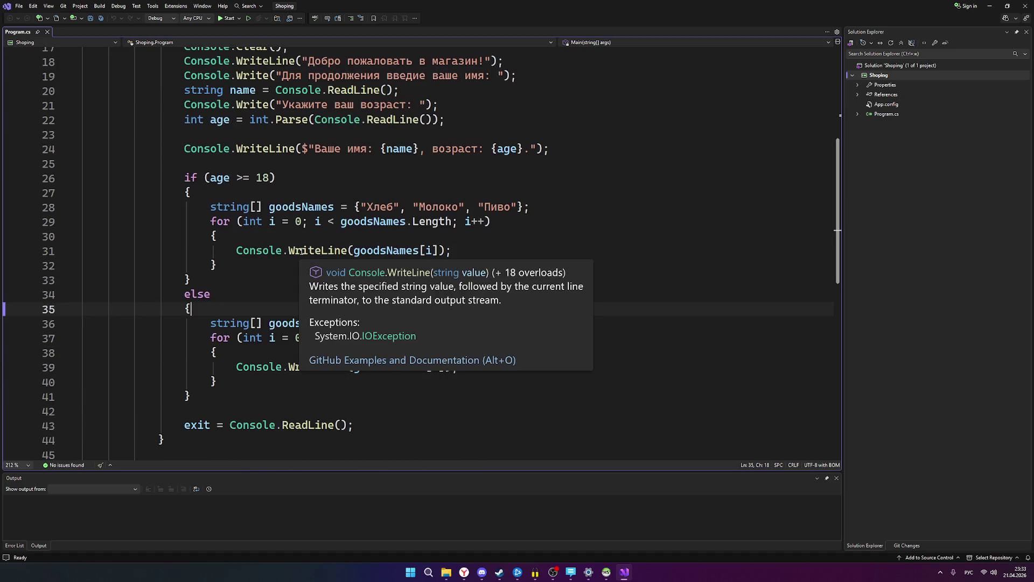
pyautogui.scroll(-2, 280, 241)
pyautogui.scroll(2, 280, 241)
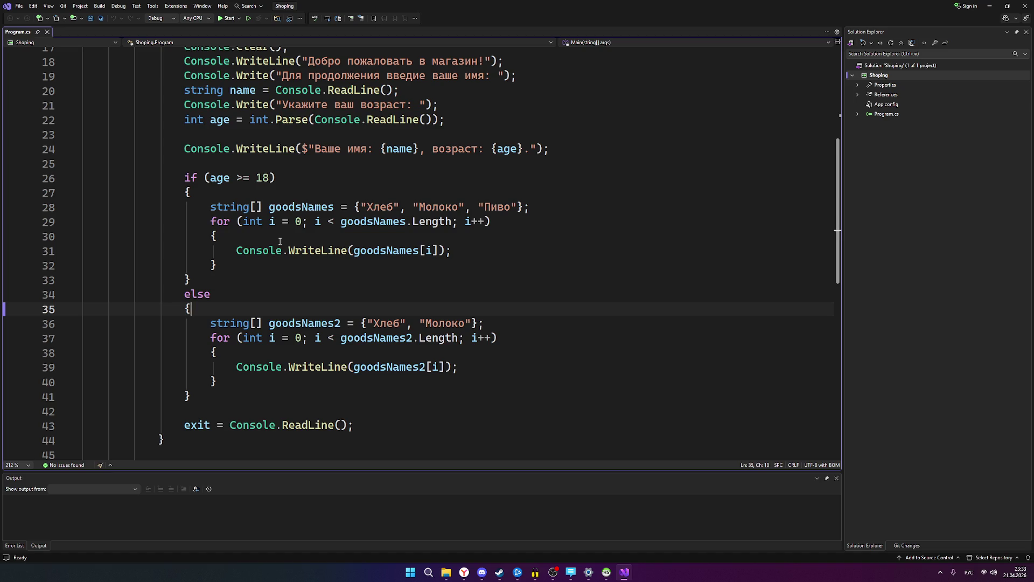
pyautogui.moveTo(530, 207); pyautogui.dragTo(212, 208)
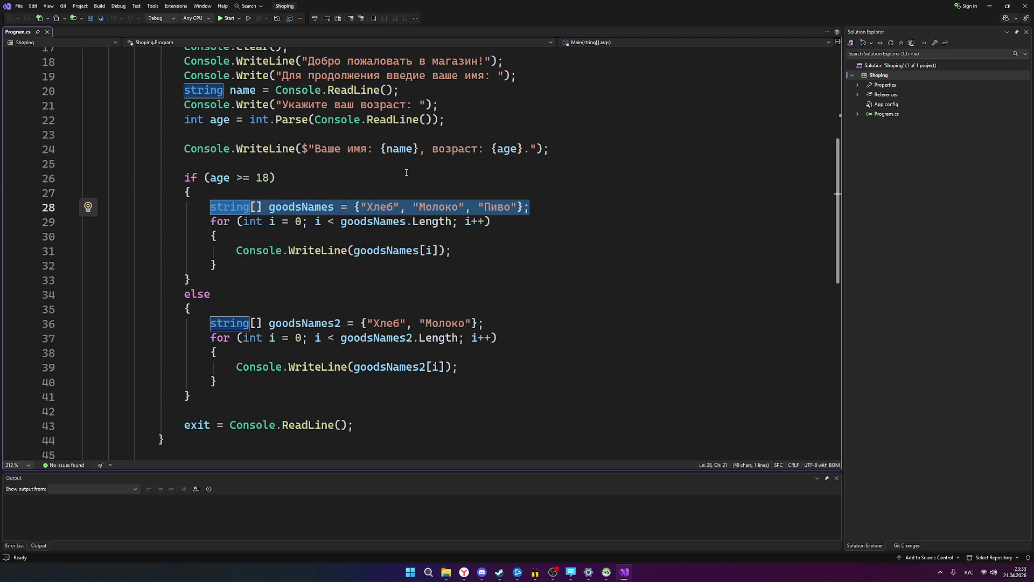
pyautogui.click(278, 178)
pyautogui.moveTo(517, 207); pyautogui.dragTo(361, 207)
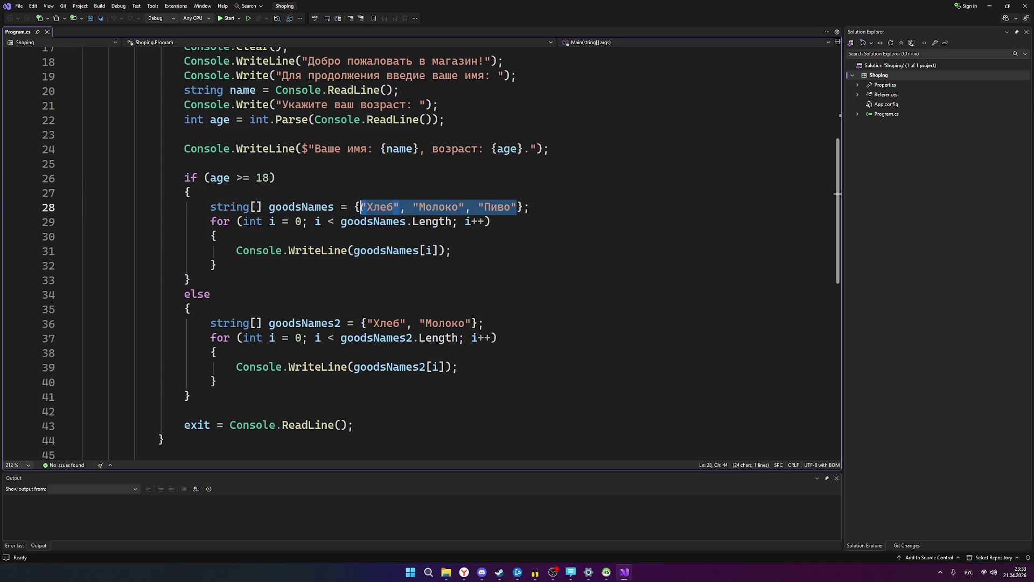
pyautogui.click(529, 206)
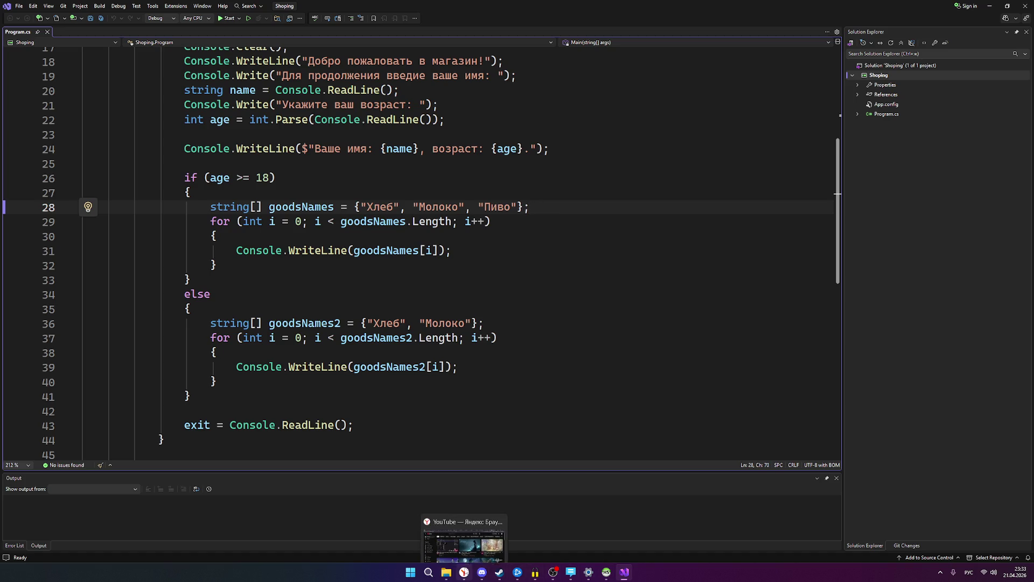
pyautogui.click(463, 573)
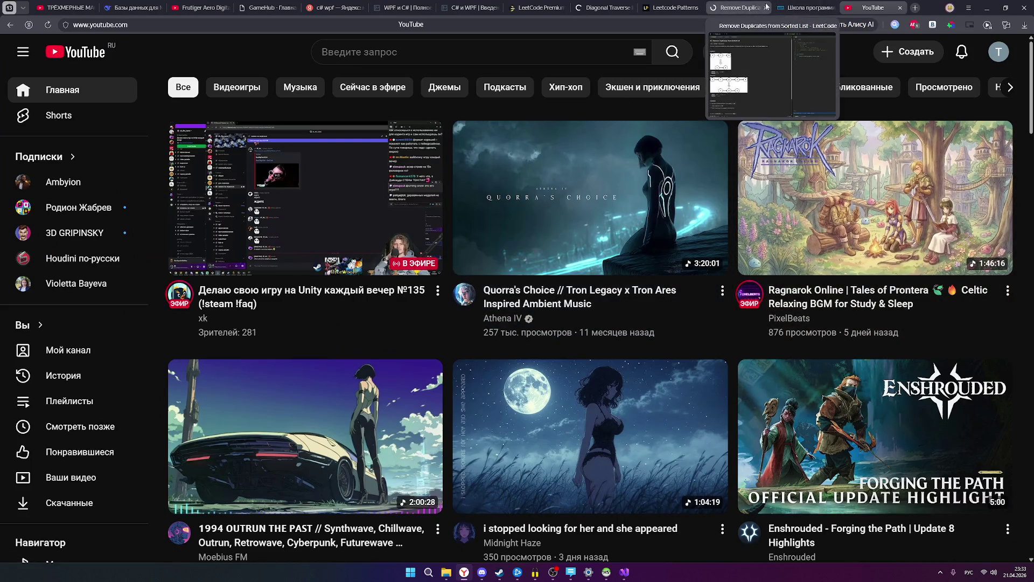
# Close YouTube home, then browse the lesson 34 'ТРЁХМЕРНЫЕ МАССИВЫ' video's playlist.
pyautogui.click(900, 7)
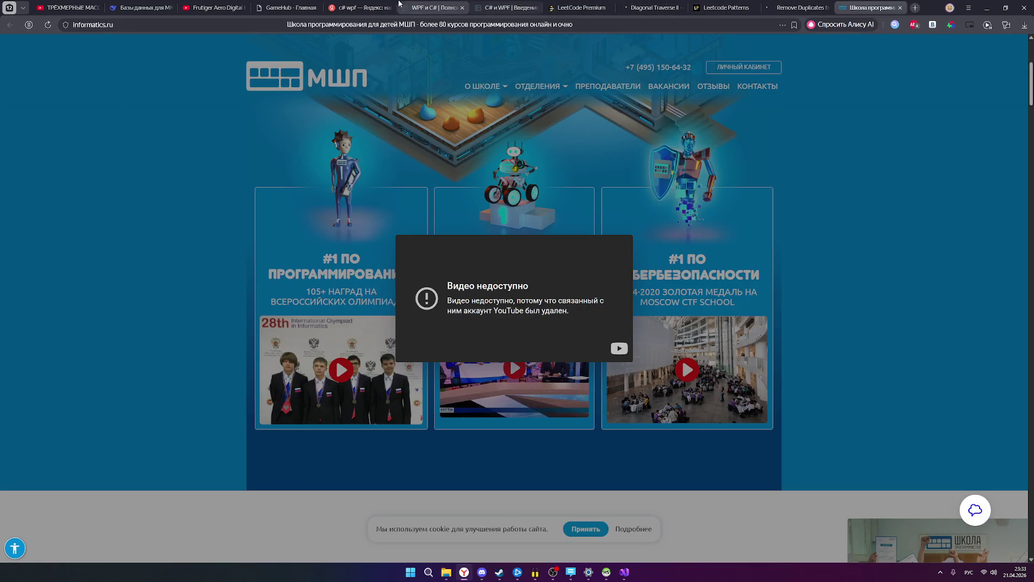
pyautogui.click(67, 7)
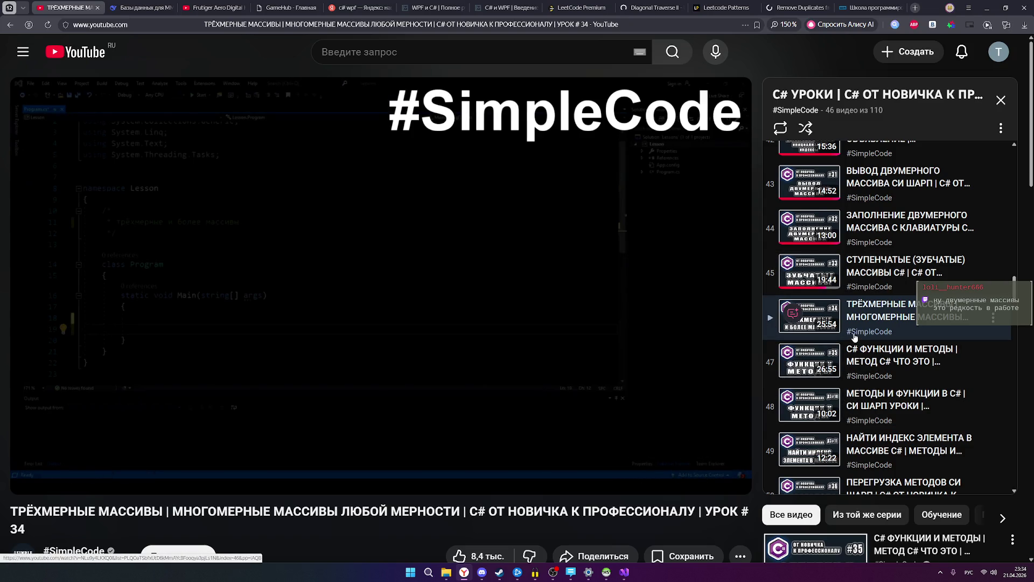
pyautogui.scroll(-2, 867, 323)
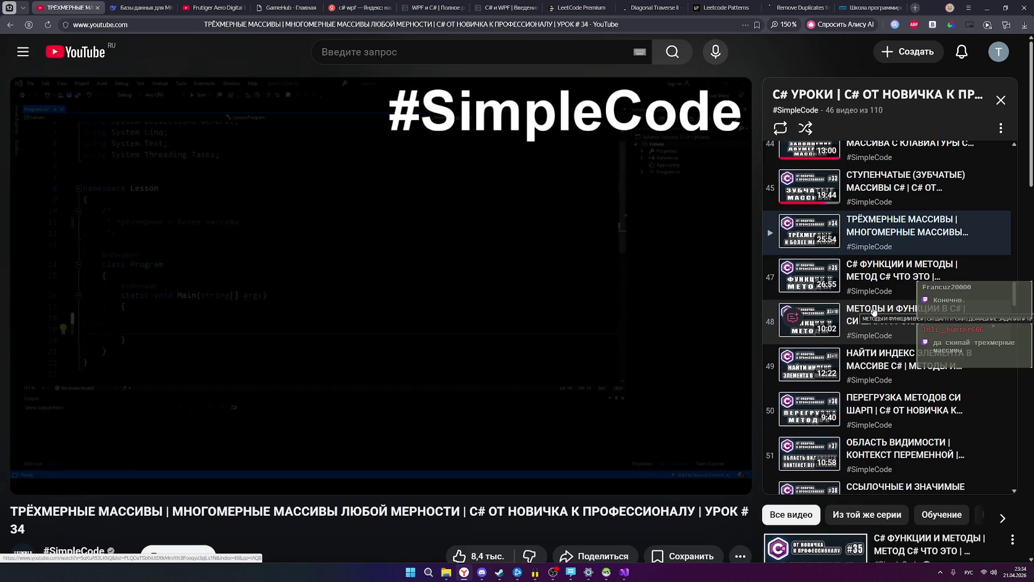
pyautogui.scroll(1, 874, 311)
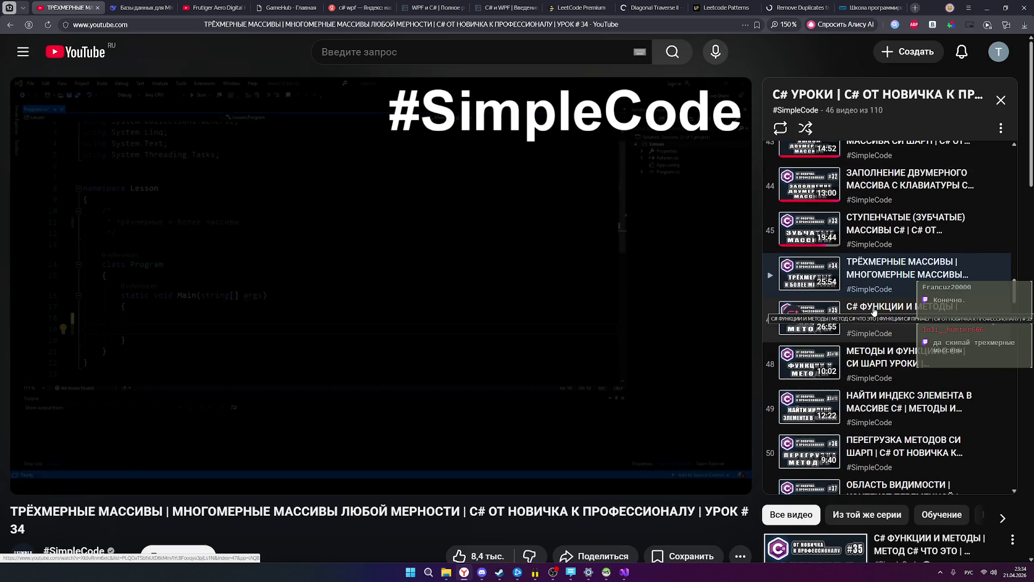
pyautogui.scroll(7, 874, 311)
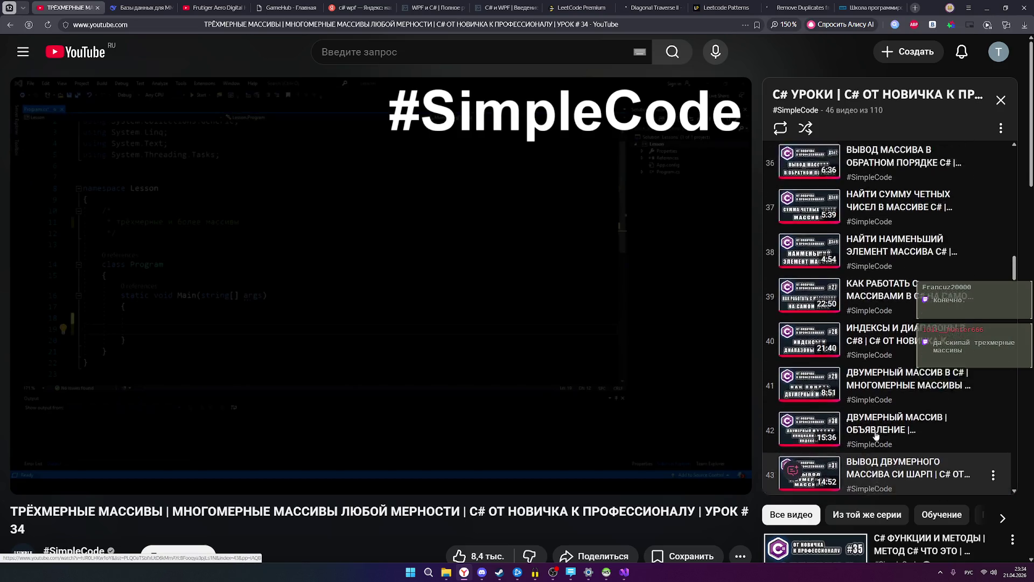
pyautogui.scroll(4, 876, 436)
pyautogui.scroll(-10, 876, 434)
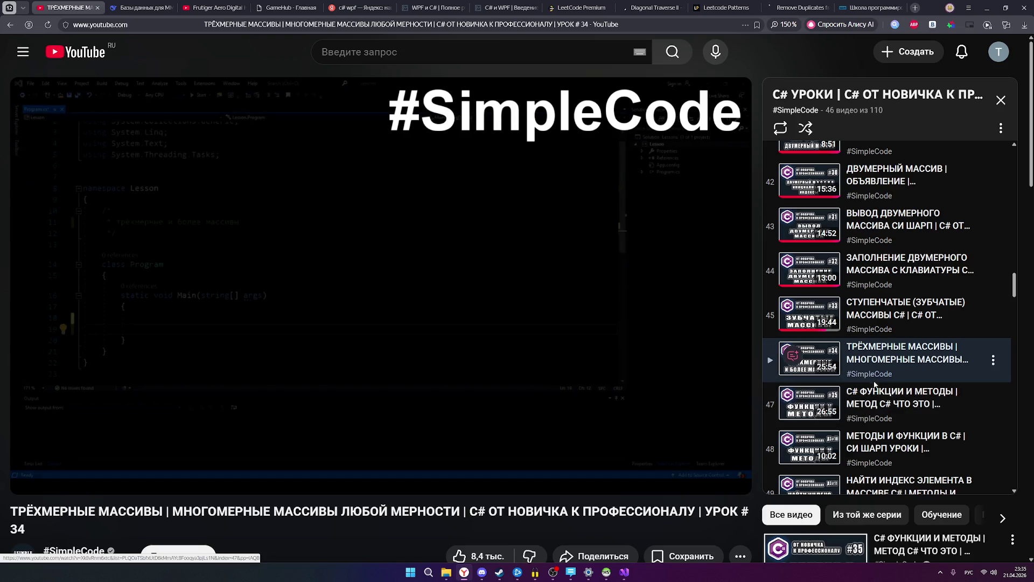
pyautogui.scroll(-1, 888, 357)
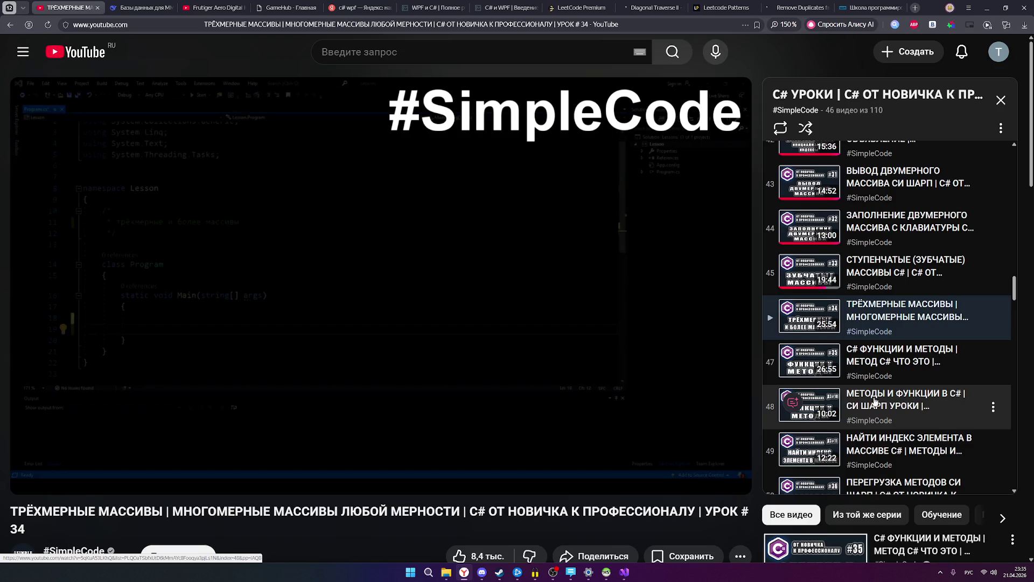
pyautogui.scroll(-1, 859, 399)
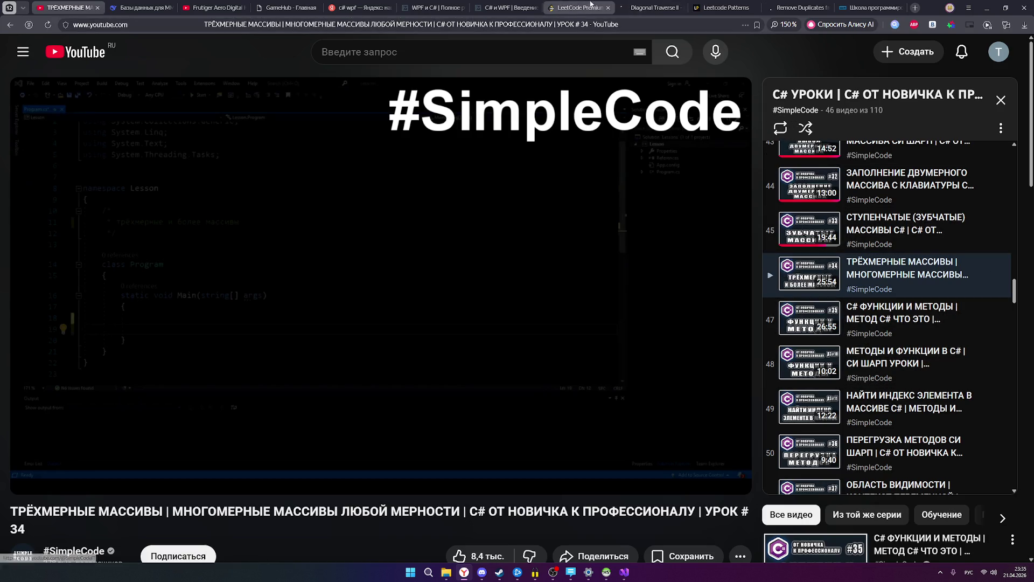
pyautogui.click(506, 7)
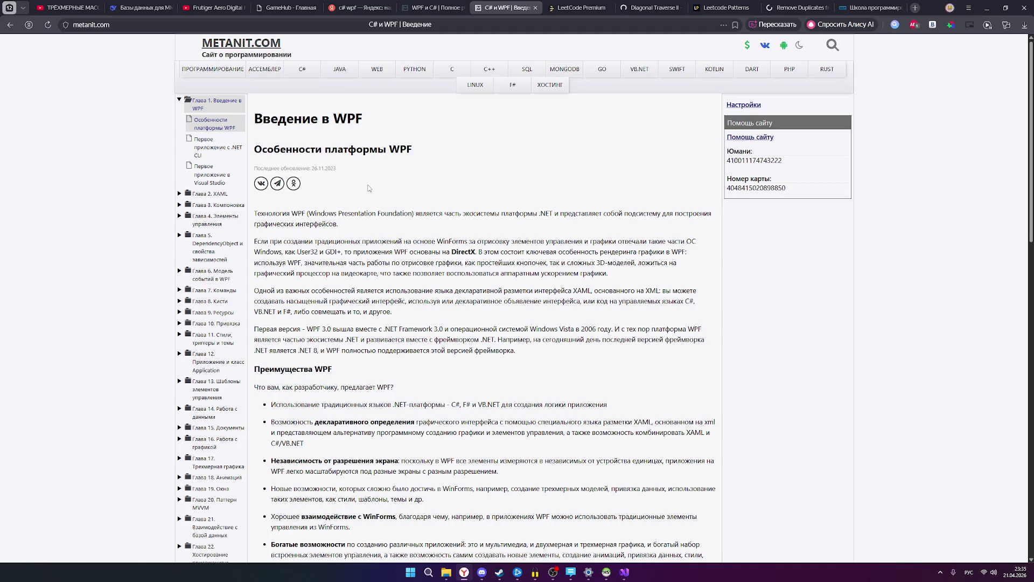
# Skim metanit's 'Введение в WPF' article, then minimize the browser and Visual Studio.
pyautogui.scroll(-3, 389, 202)
pyautogui.scroll(-4, 389, 202)
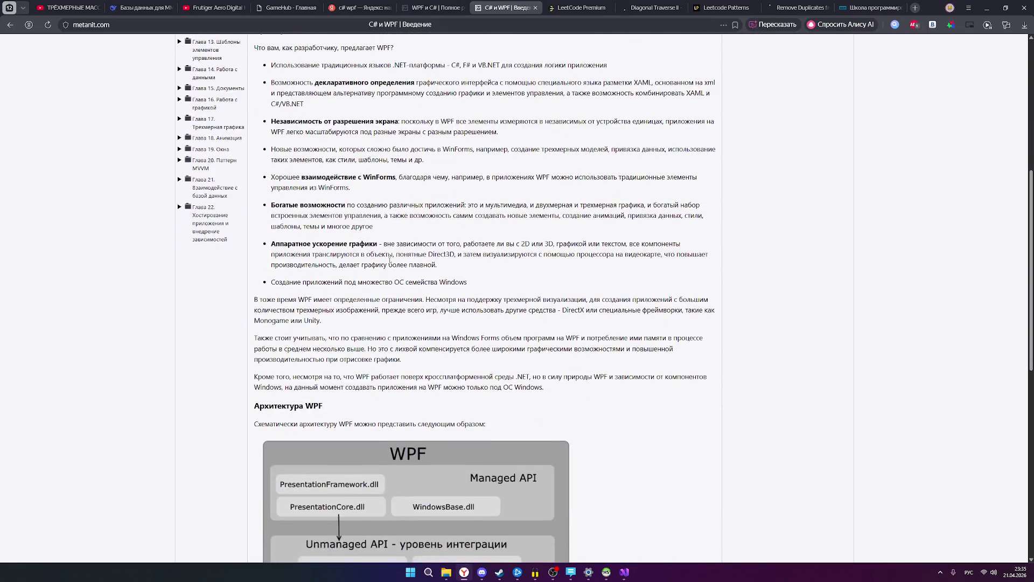
pyautogui.scroll(7, 389, 260)
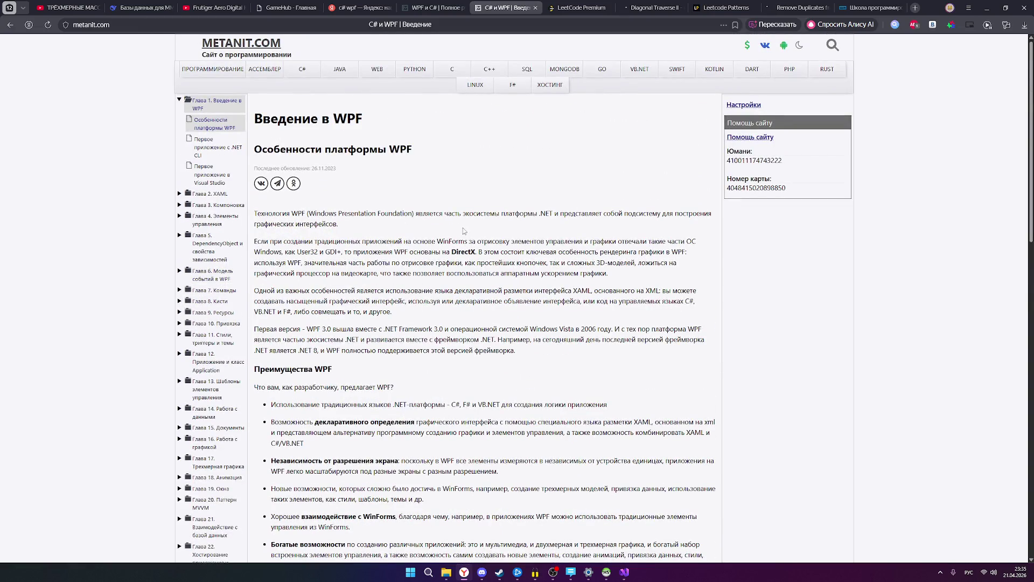
pyautogui.click(987, 8)
pyautogui.click(989, 6)
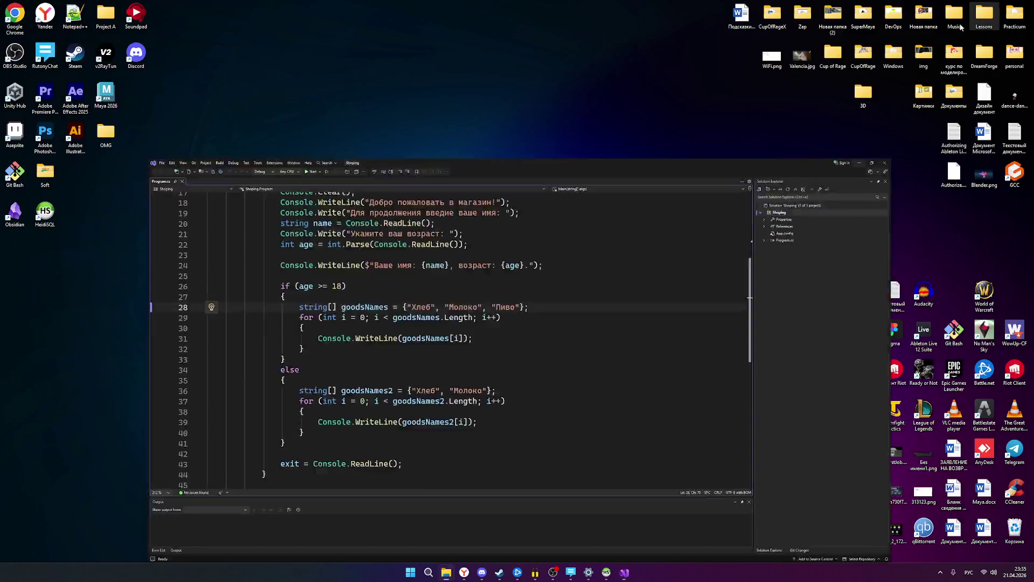
# Move the Shoping folder window aside, go up to Learning, and close that window.
pyautogui.moveTo(429, 311); pyautogui.dragTo(455, 259)
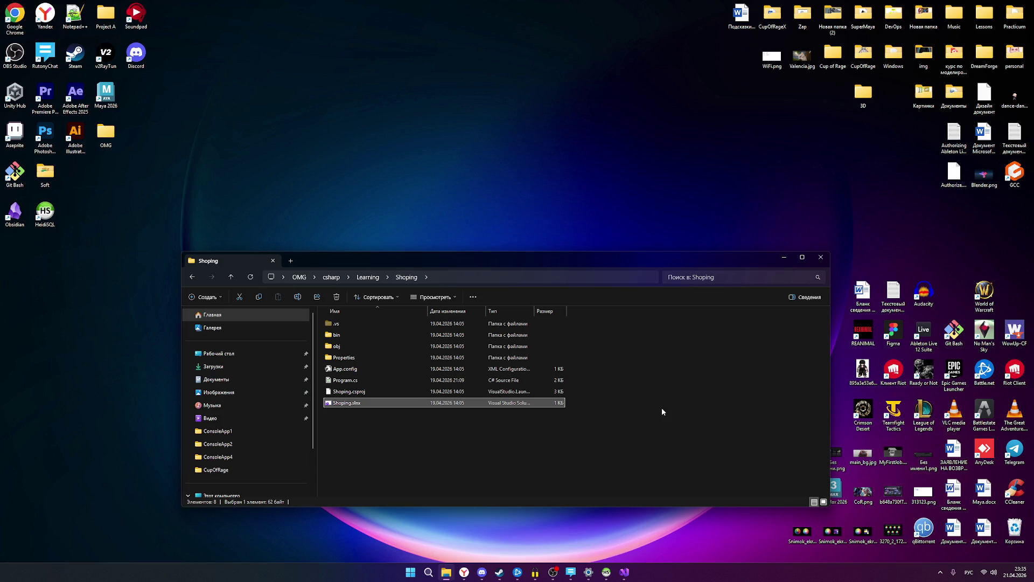
pyautogui.click(368, 277)
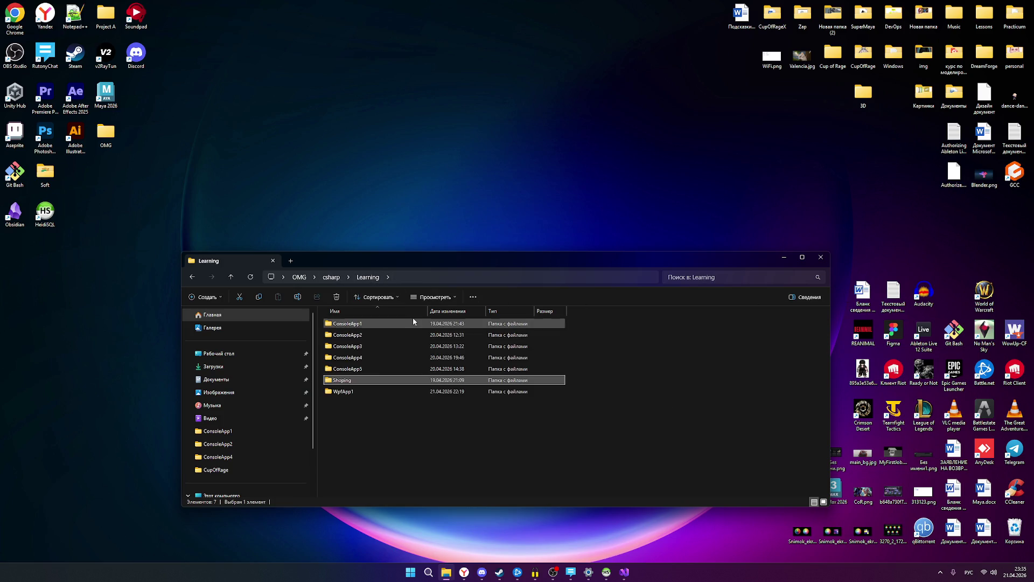
pyautogui.click(820, 257)
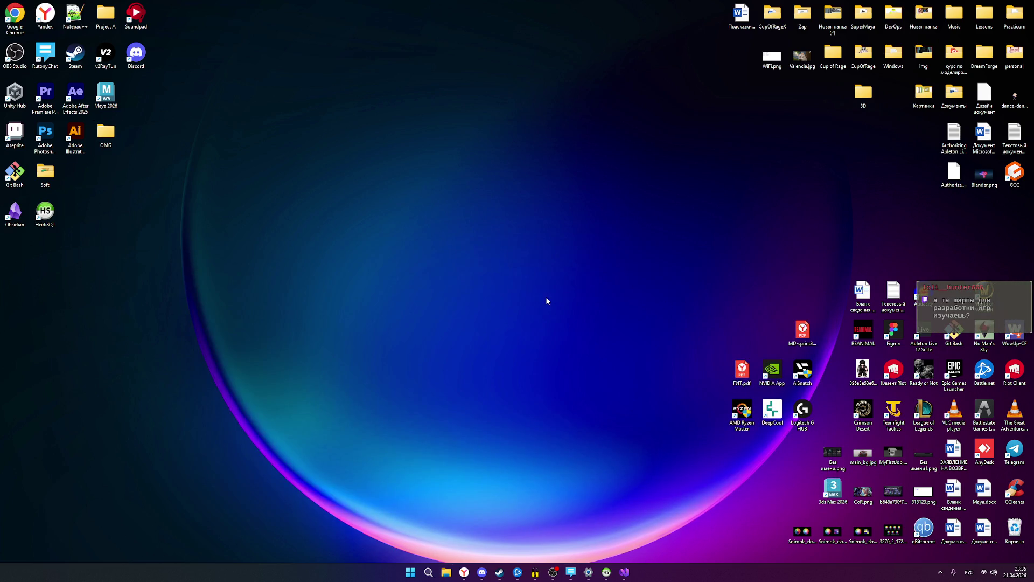
# Shift the middle group of seven desktop icons up one row and return to the metanit WPF page.
pyautogui.moveTo(657, 435)
pyautogui.mouseDown()
pyautogui.moveTo(817, 319)
pyautogui.moveTo(813, 310)
pyautogui.mouseUp()
pyautogui.moveTo(650, 458); pyautogui.dragTo(816, 314)
pyautogui.moveTo(699, 428)
pyautogui.mouseDown()
pyautogui.moveTo(817, 319)
pyautogui.moveTo(804, 291)
pyautogui.mouseUp()
pyautogui.moveTo(705, 408); pyautogui.dragTo(814, 289)
pyautogui.click(624, 393)
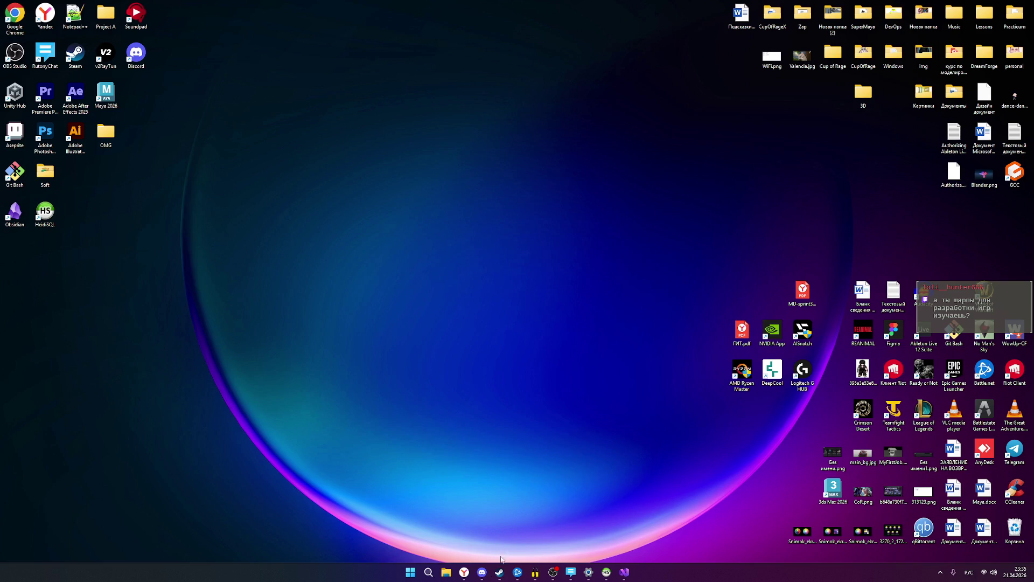
pyautogui.click(464, 572)
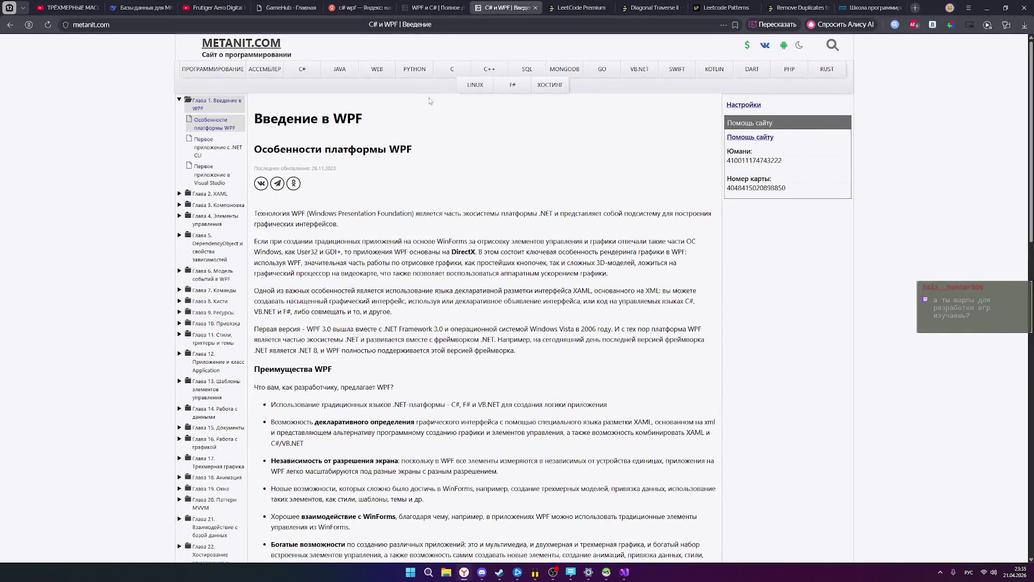
# Glance at the DeepSeek 'Базы данных для MMORPG' chat, then go back to the 'ТРЁХМЕРНЫЕ МАССИВЫ' C# video.
pyautogui.click(150, 4)
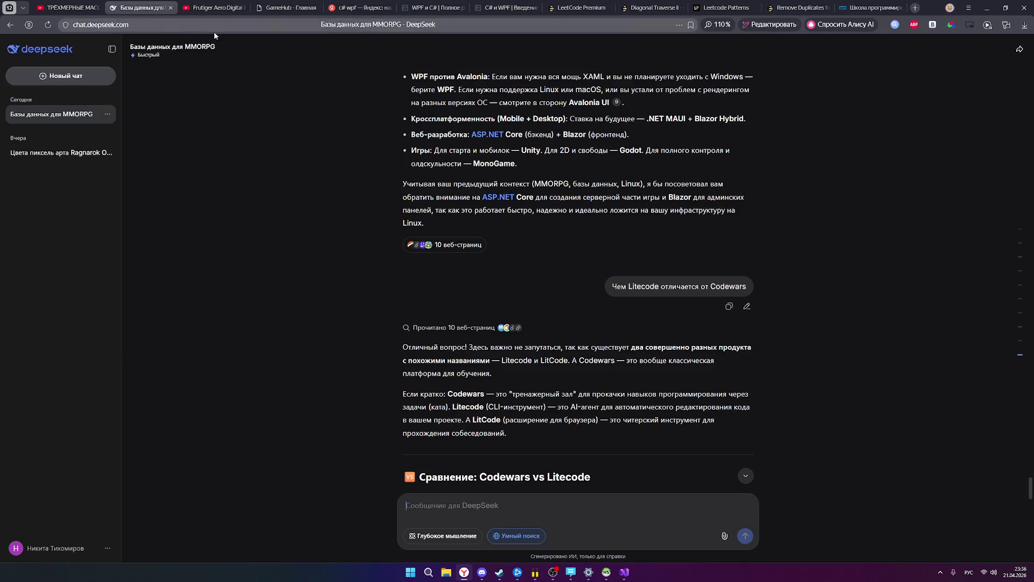
pyautogui.click(74, 6)
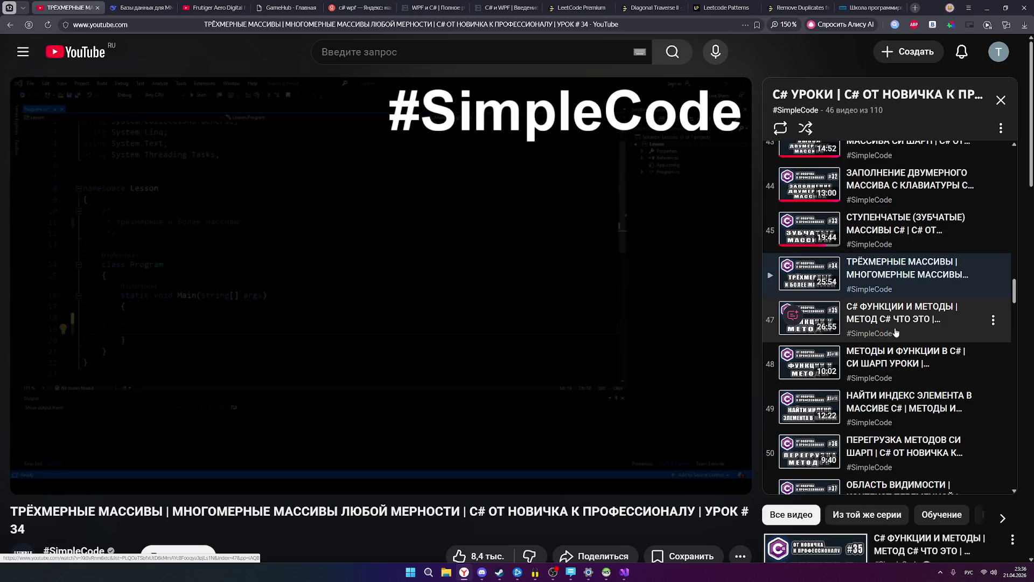
# Scroll through the #SimpleCode C# lesson playlist beside the video.
pyautogui.scroll(-2, 896, 333)
pyautogui.scroll(-2, 896, 333)
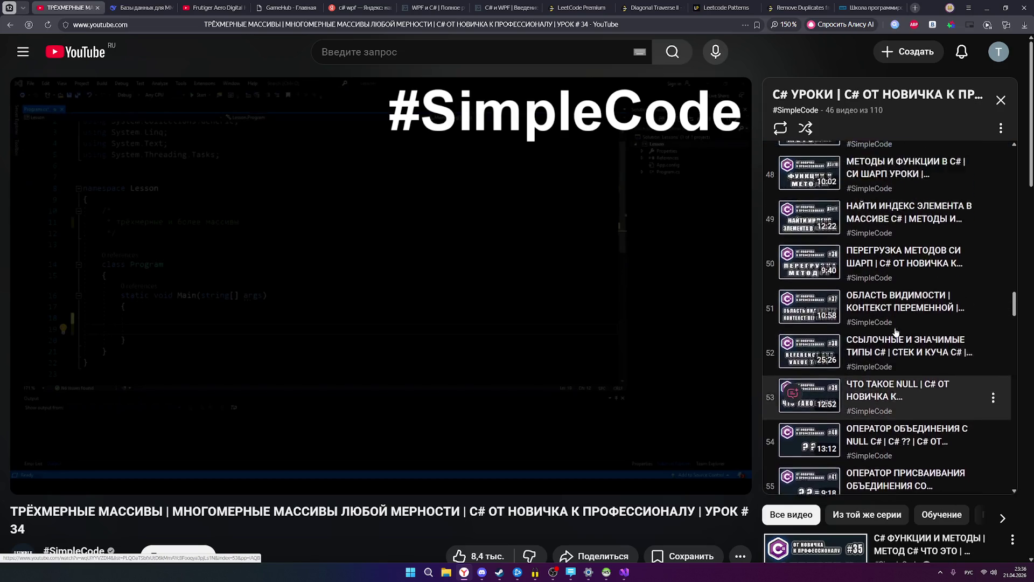
pyautogui.scroll(5, 896, 332)
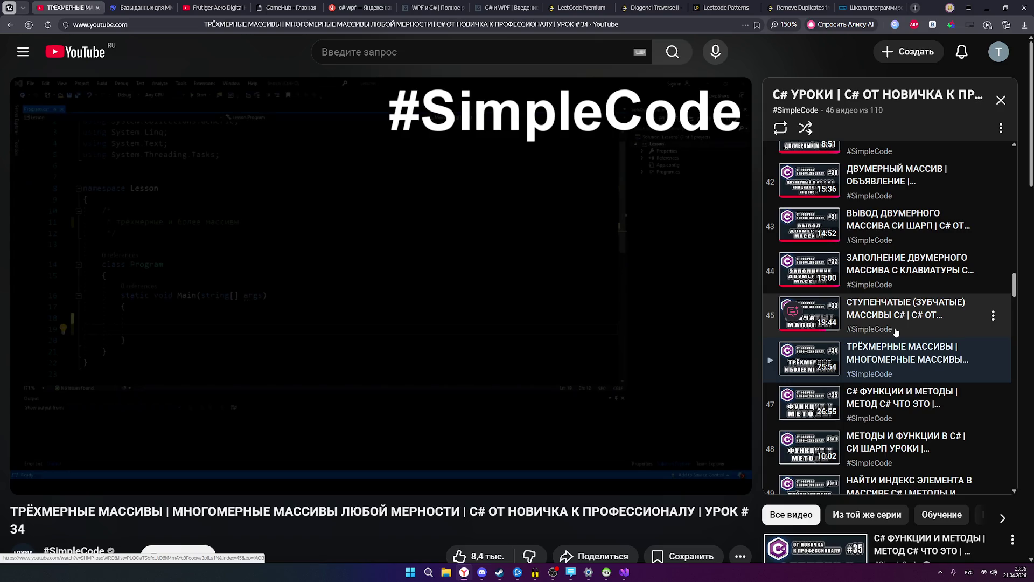
pyautogui.scroll(-1, 896, 332)
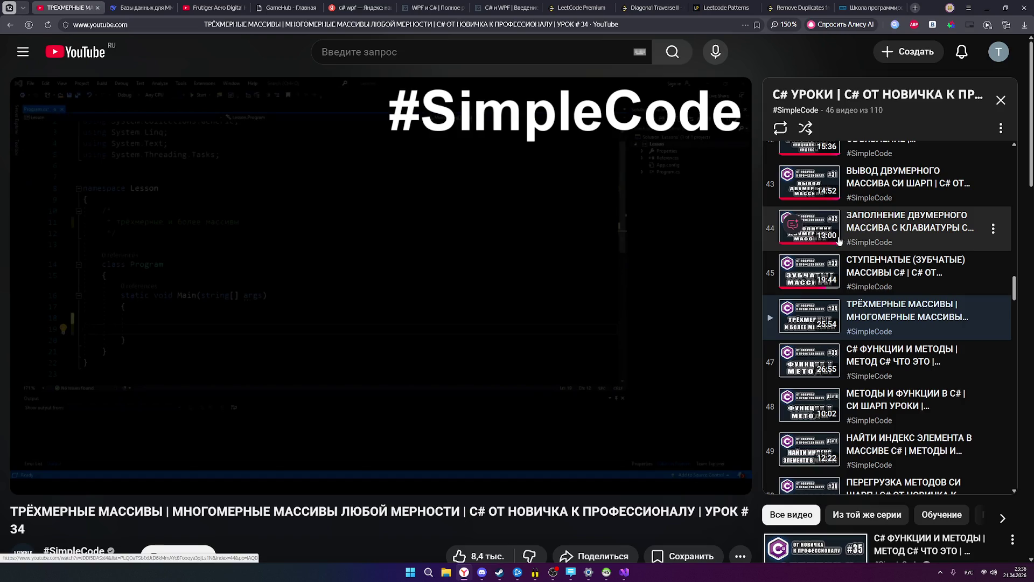
pyautogui.scroll(-1, 839, 241)
pyautogui.scroll(-2, 878, 258)
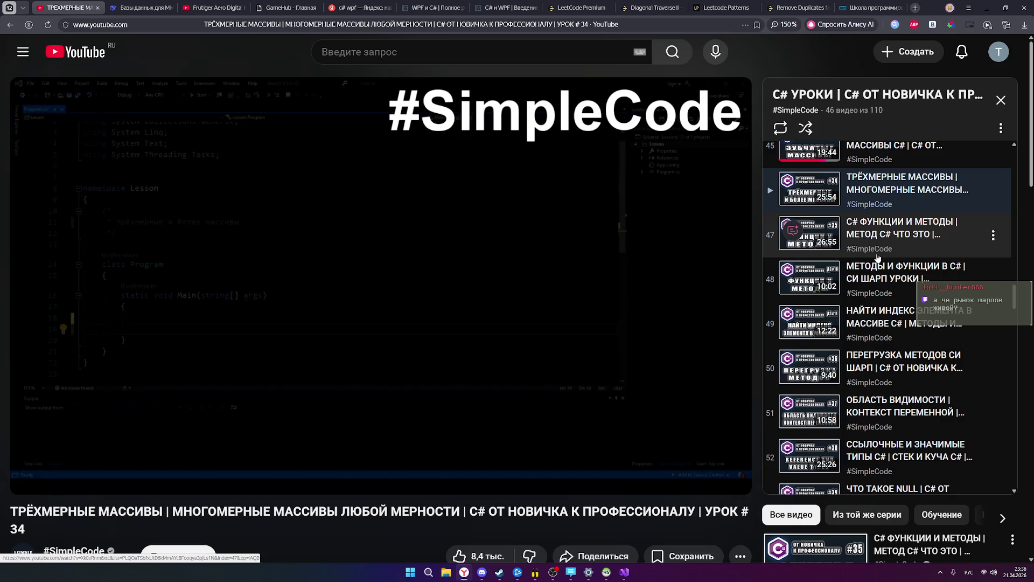
# Close the LeetCode Premium tab and move on to the Diagonal Traverse II and Leetcode Patterns tabs.
pyautogui.click(587, 7)
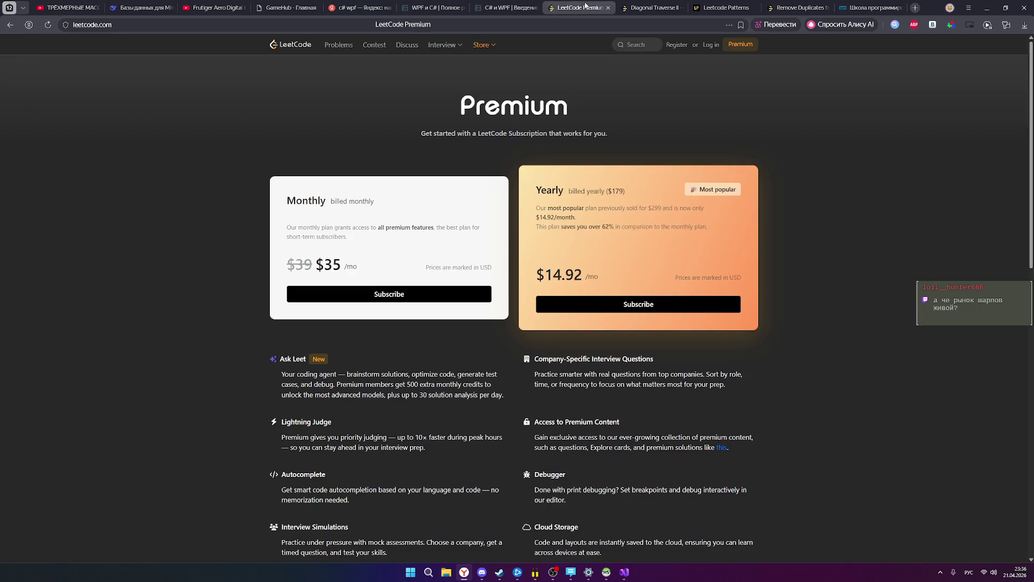
pyautogui.click(636, 8)
pyautogui.click(593, 8)
pyautogui.click(608, 8)
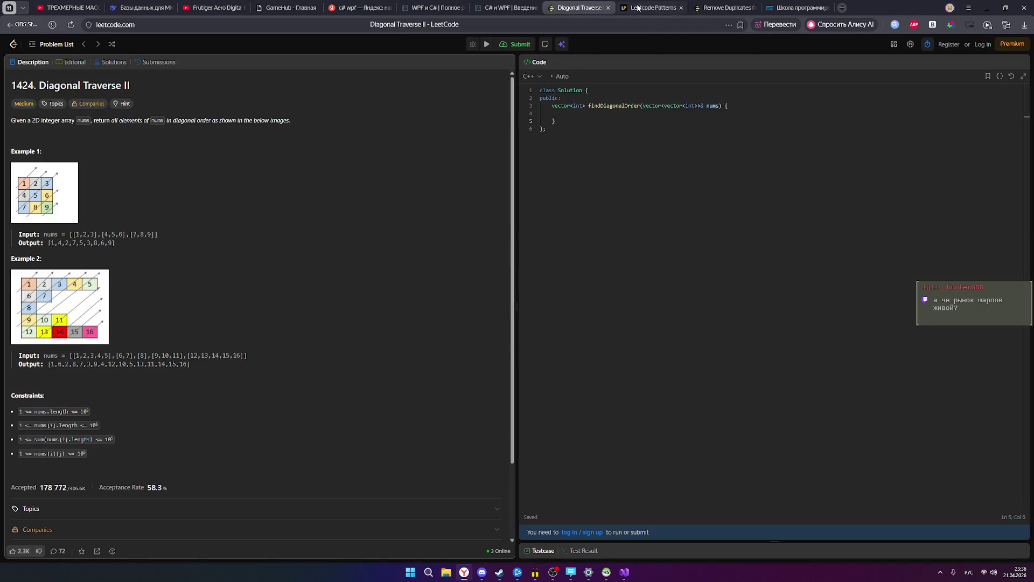
pyautogui.click(637, 8)
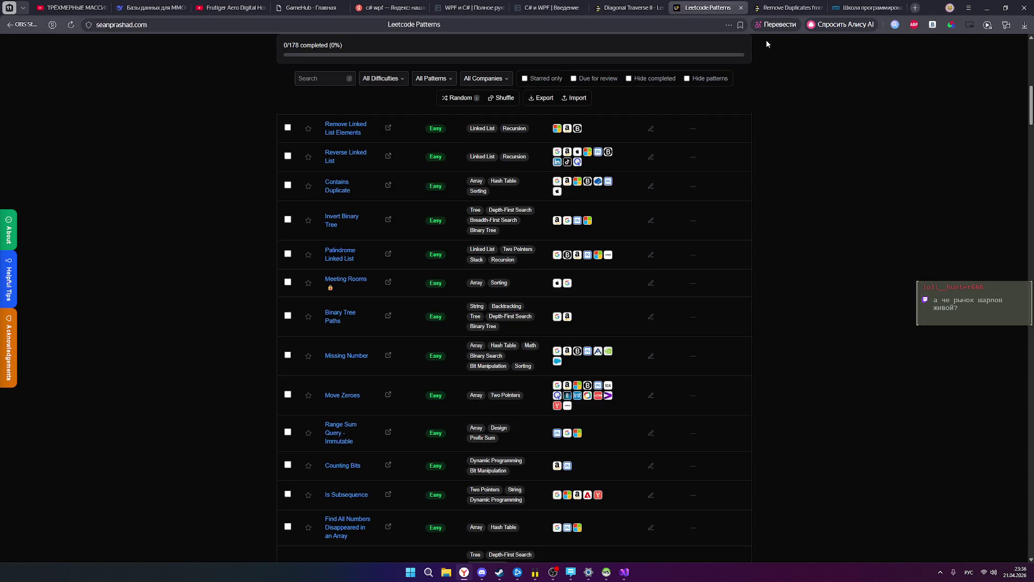
# Close the Leetcode Patterns, Remove Duplicates (reopened once, then closed again) and МШП tabs, then minimise the browser.
pyautogui.click(742, 8)
pyautogui.click(742, 8)
pyautogui.hotkey('ctrl', 'shift', 't')
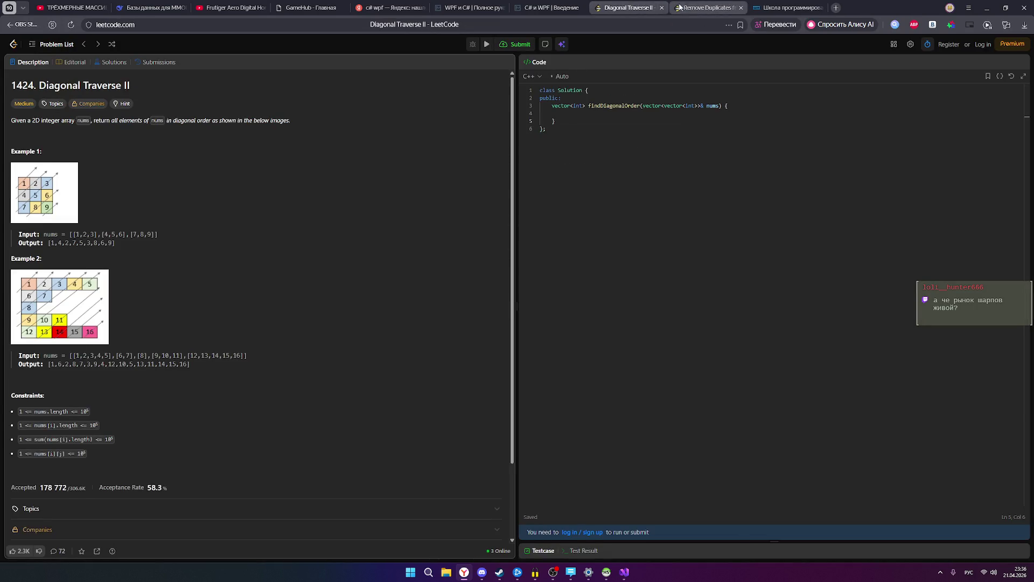
pyautogui.click(742, 8)
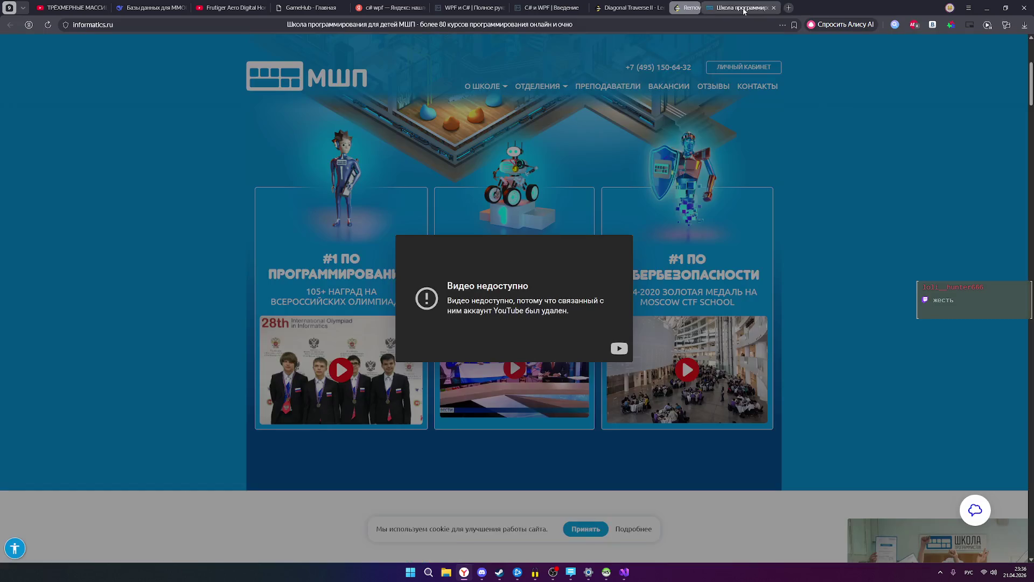
pyautogui.click(744, 9)
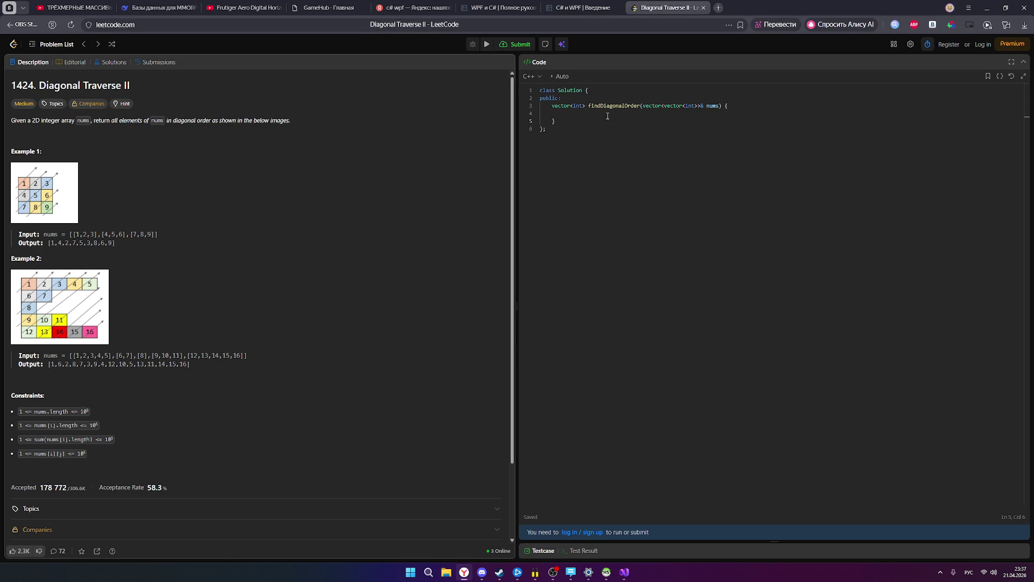
pyautogui.click(987, 7)
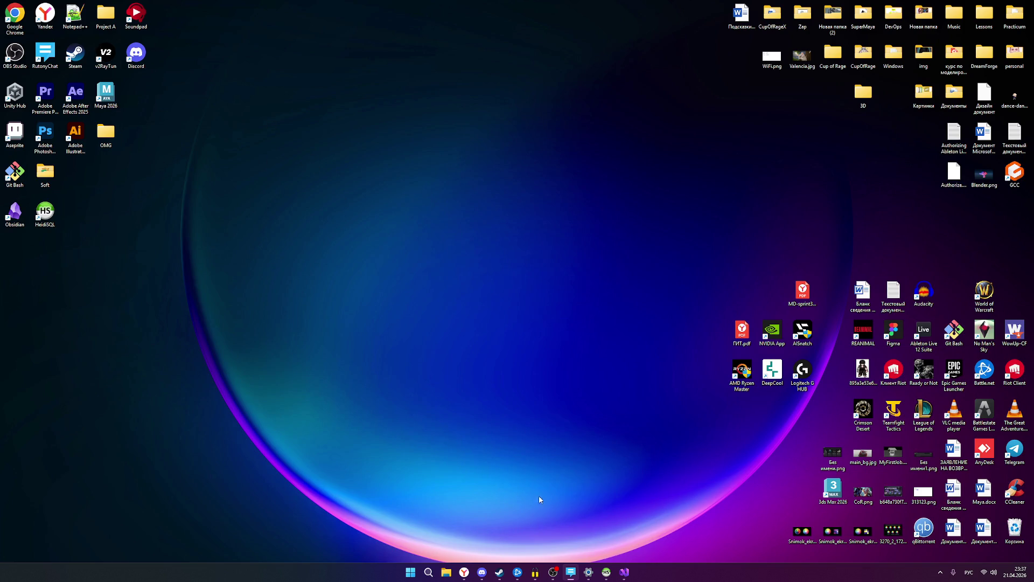
# Launch Steam from Windows search for 'steam' and maximise its window.
pyautogui.click(428, 573)
pyautogui.write('ыеу')
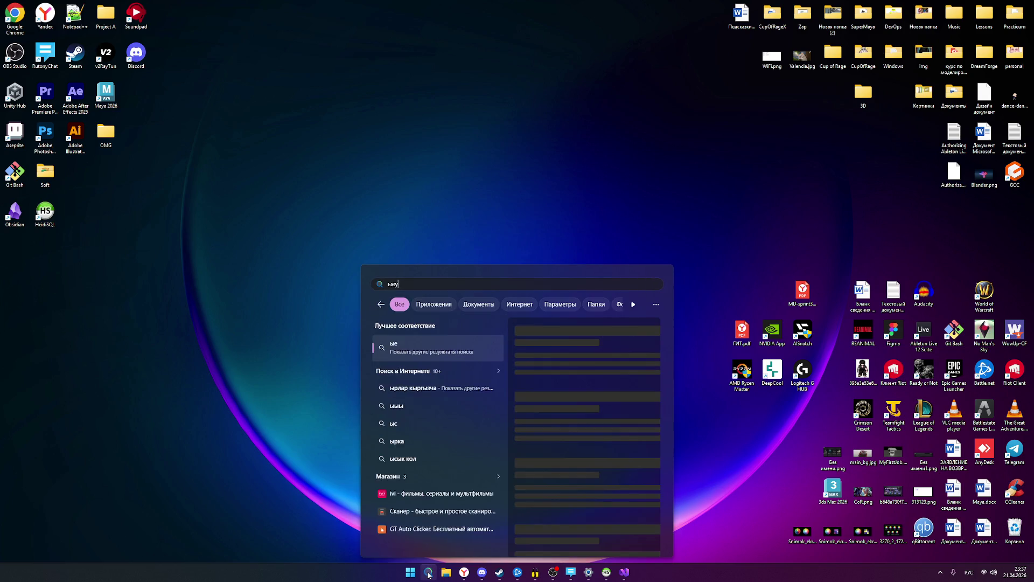
pyautogui.hotkey('alt', 'shift')
pyautogui.press('BackSpace')
pyautogui.press('BackSpace')
pyautogui.press('BackSpace')
pyautogui.write('steam')
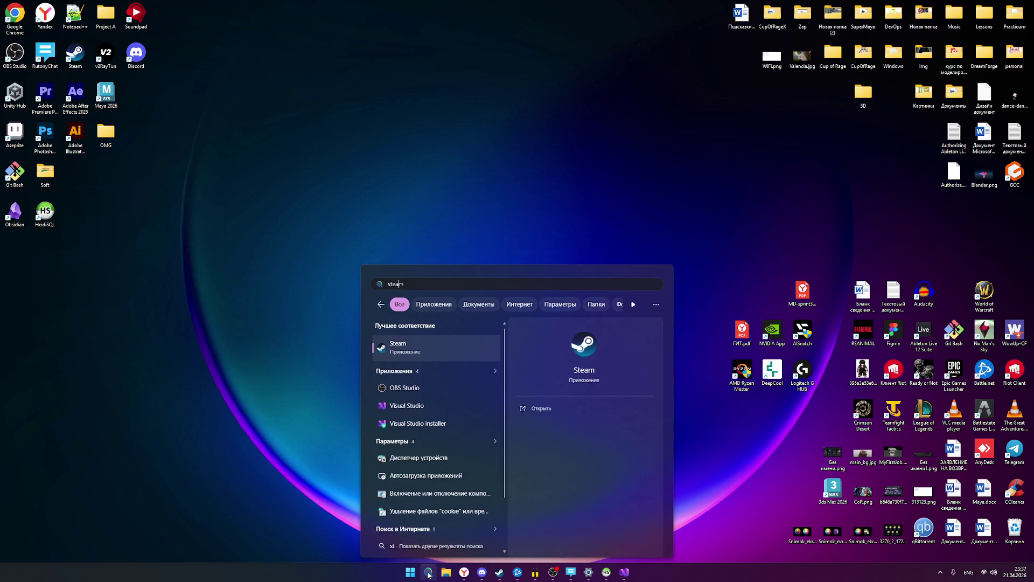
pyautogui.press('Return')
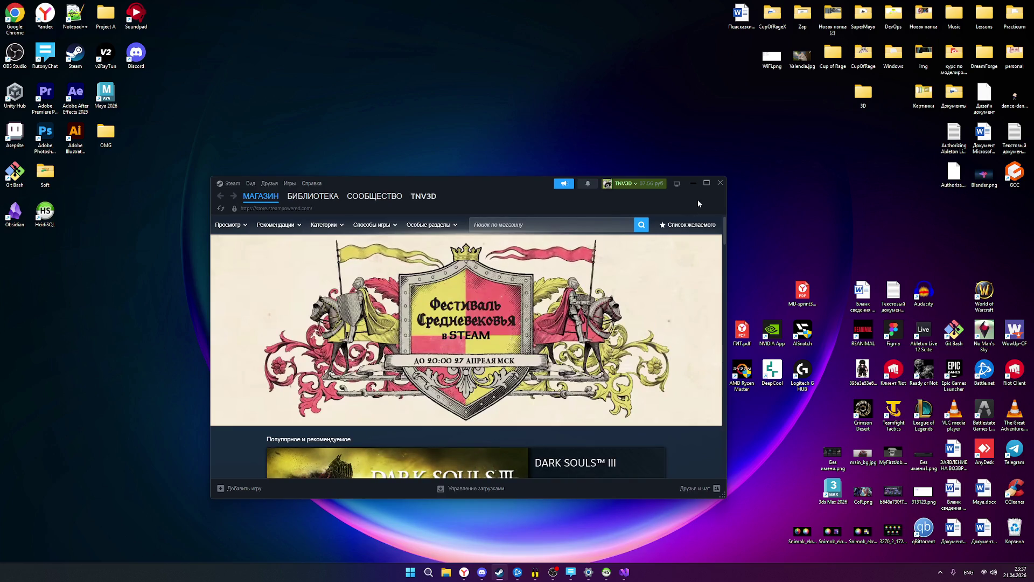
pyautogui.click(706, 182)
# Browse library pages from REANIMAL through Baldur's Gate 3 to Aseprite, then bring OBS forward.
pyautogui.click(102, 20)
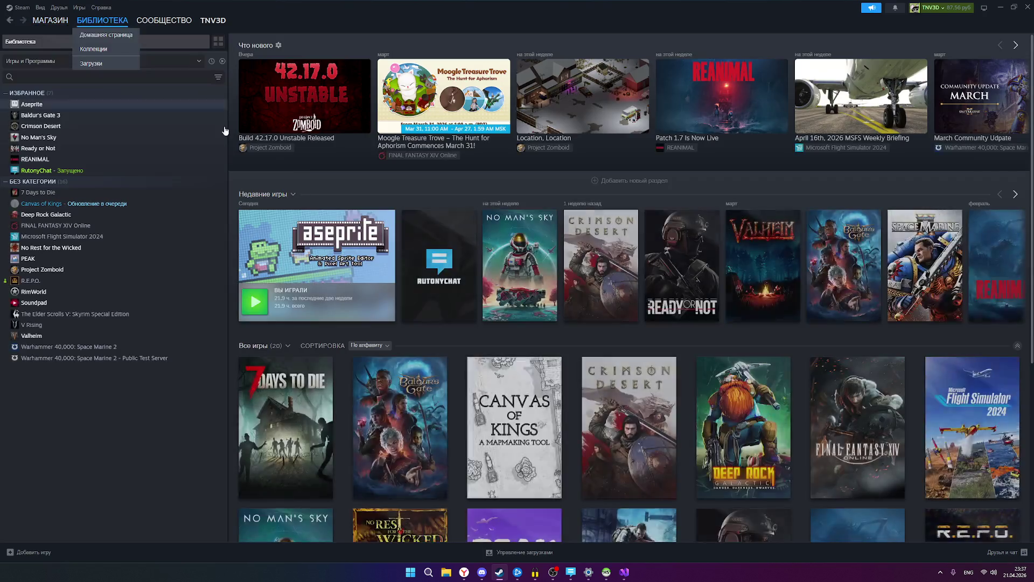
pyautogui.click(38, 159)
pyautogui.click(42, 145)
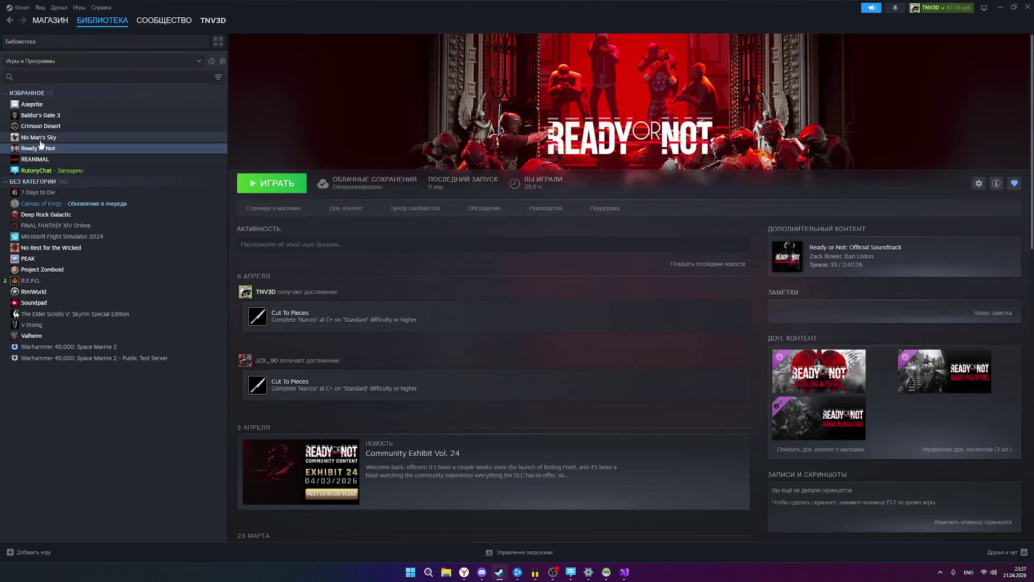
pyautogui.click(40, 137)
pyautogui.click(36, 126)
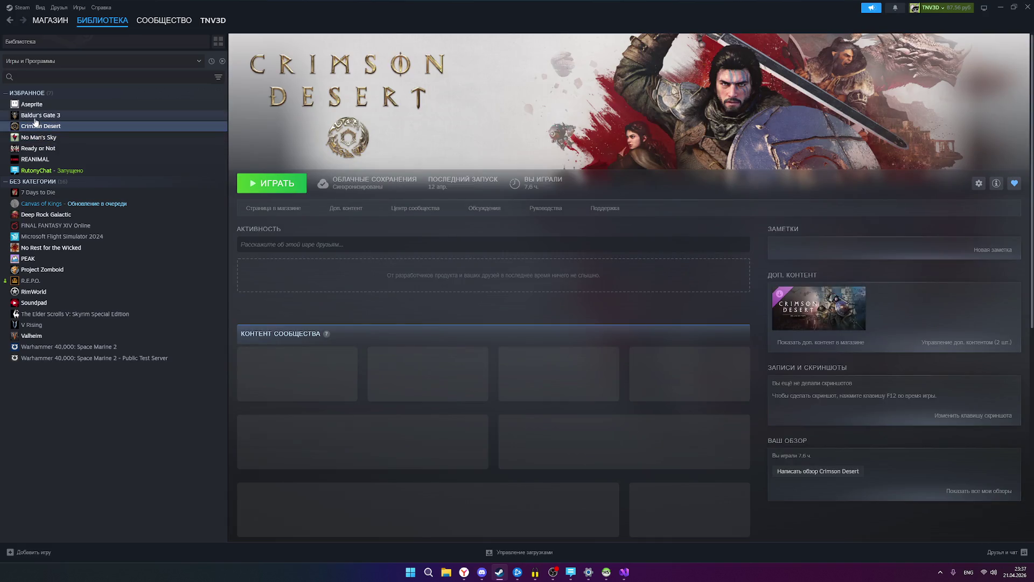
pyautogui.click(35, 115)
pyautogui.click(32, 104)
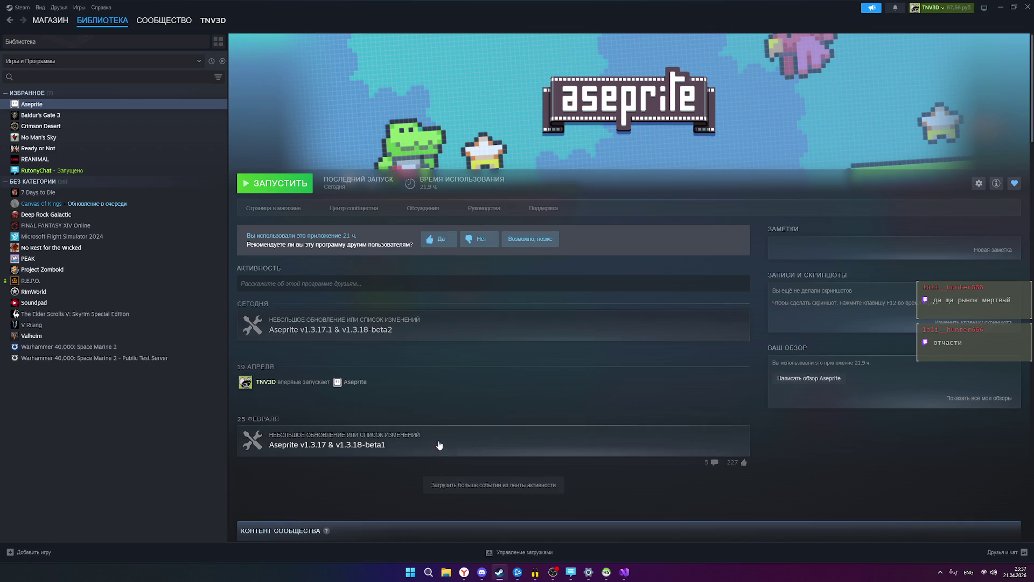
pyautogui.click(554, 572)
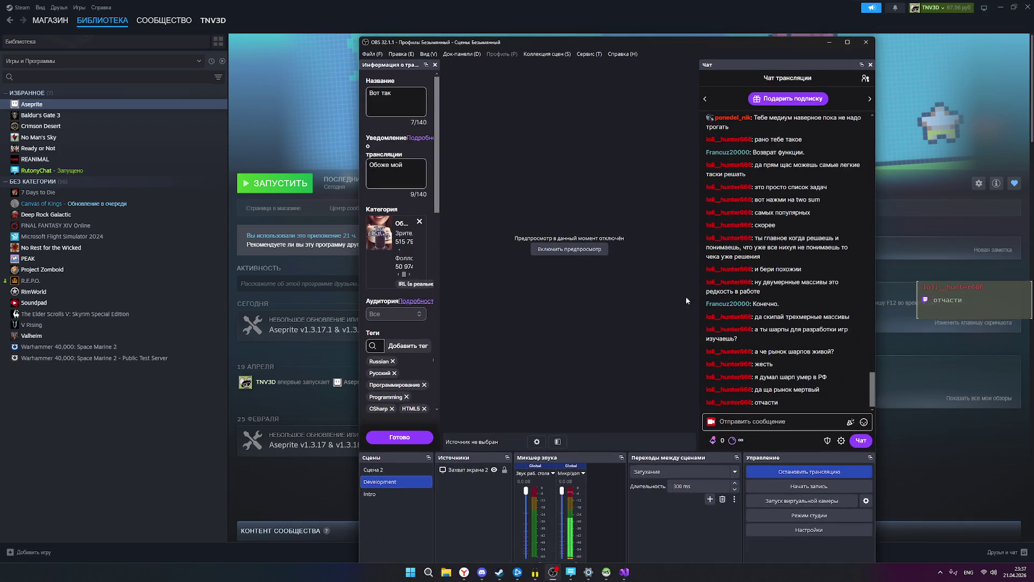
# Maximise OBS to read the stream chat, minimise it, and start a new browser tab.
pyautogui.click(848, 43)
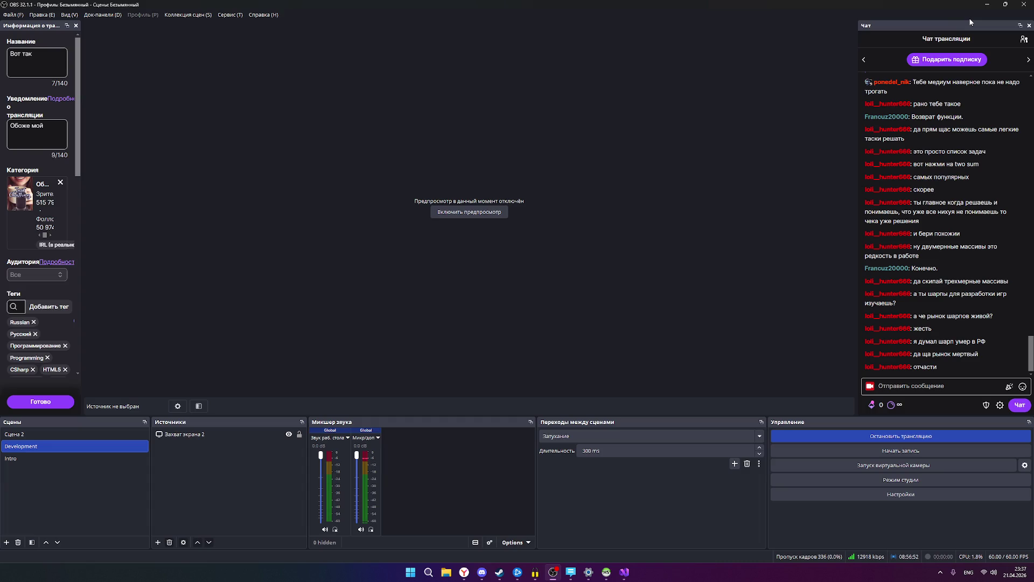
pyautogui.click(987, 4)
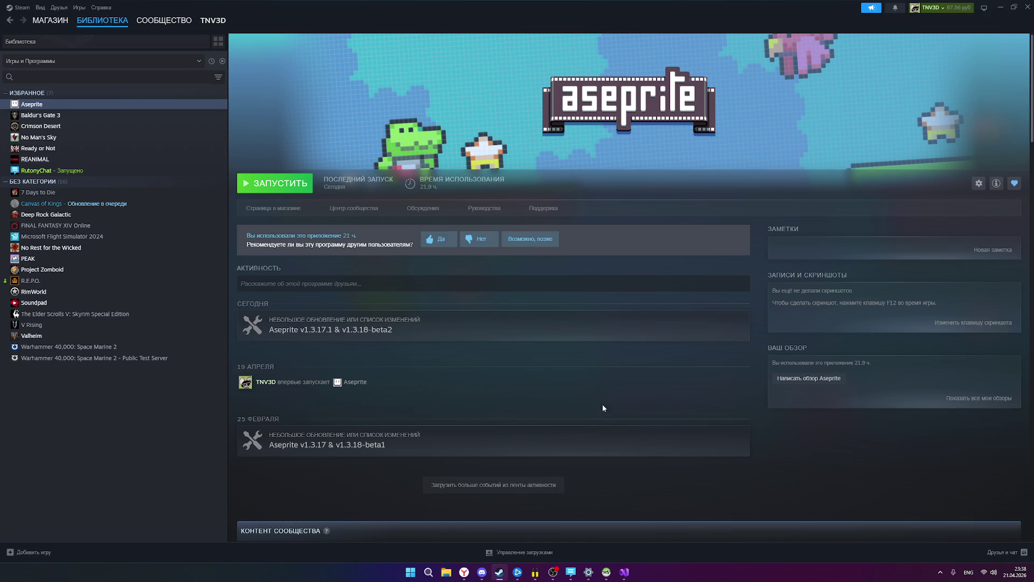
pyautogui.click(464, 573)
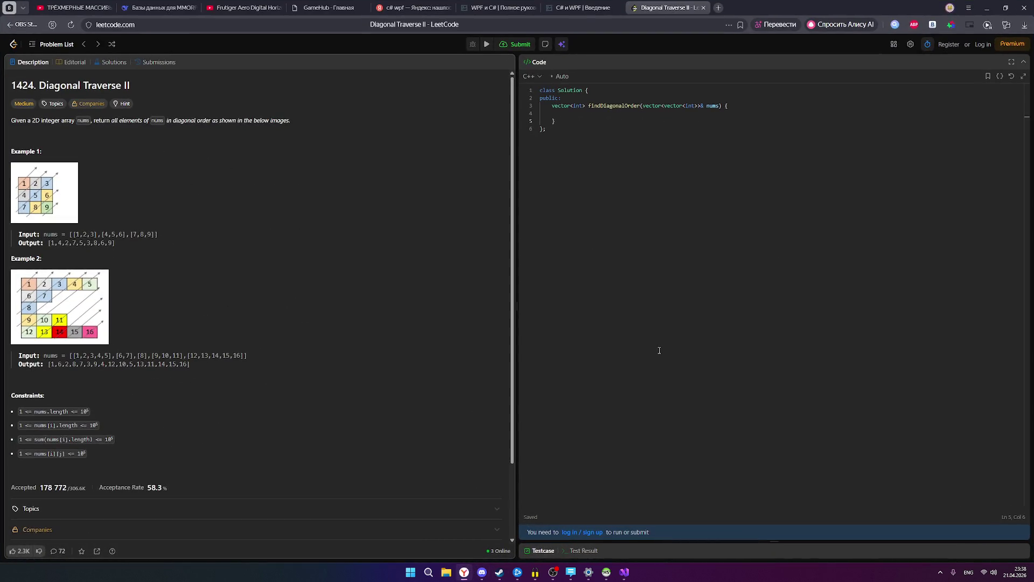
pyautogui.click(719, 7)
# Go to hh.ru and run a vacancy search for c#.
pyautogui.write('hh.ru')
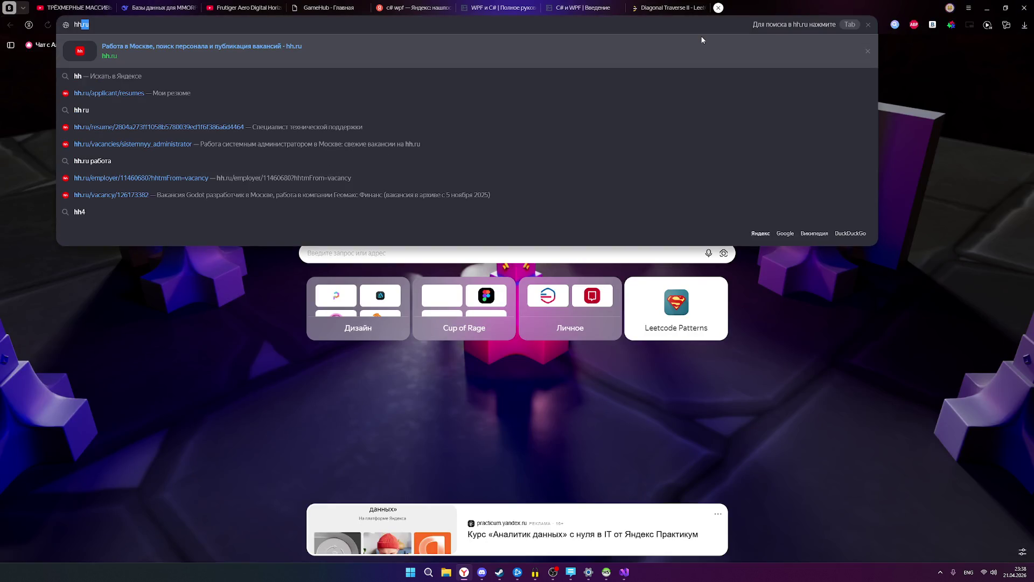
pyautogui.press('Return')
pyautogui.click(277, 100)
pyautogui.write('d')
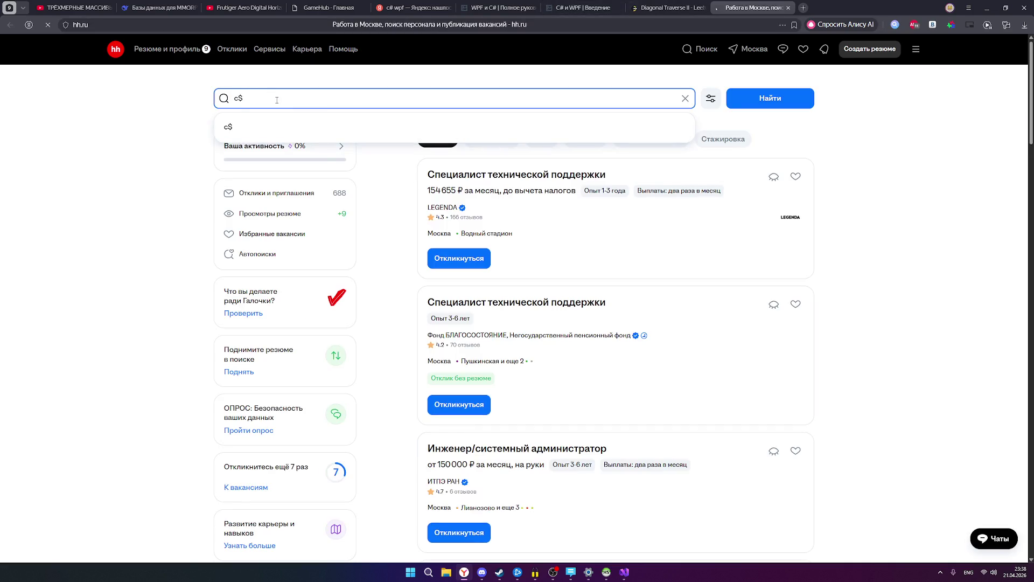
pyautogui.press('Return')
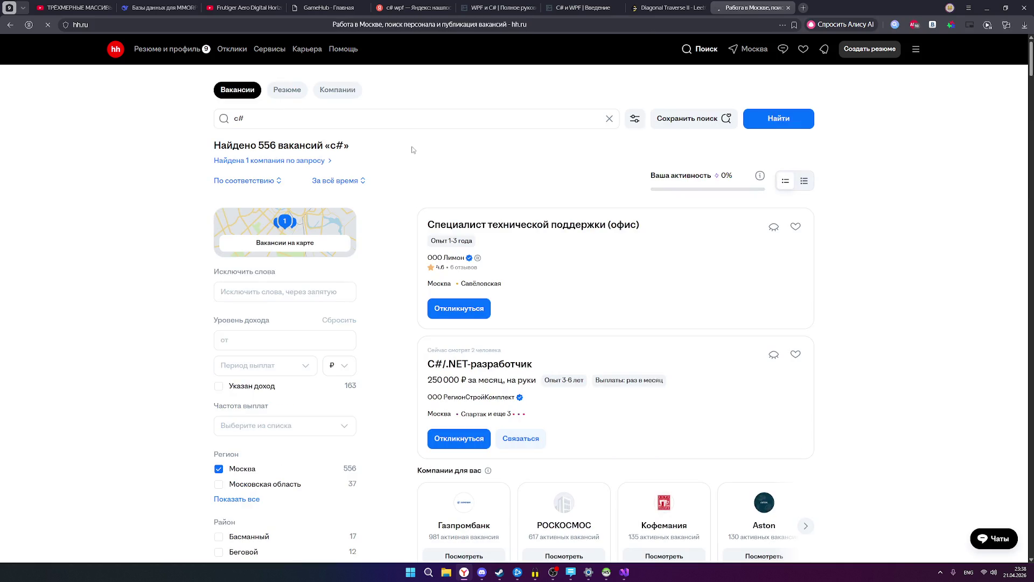
pyautogui.click(326, 119)
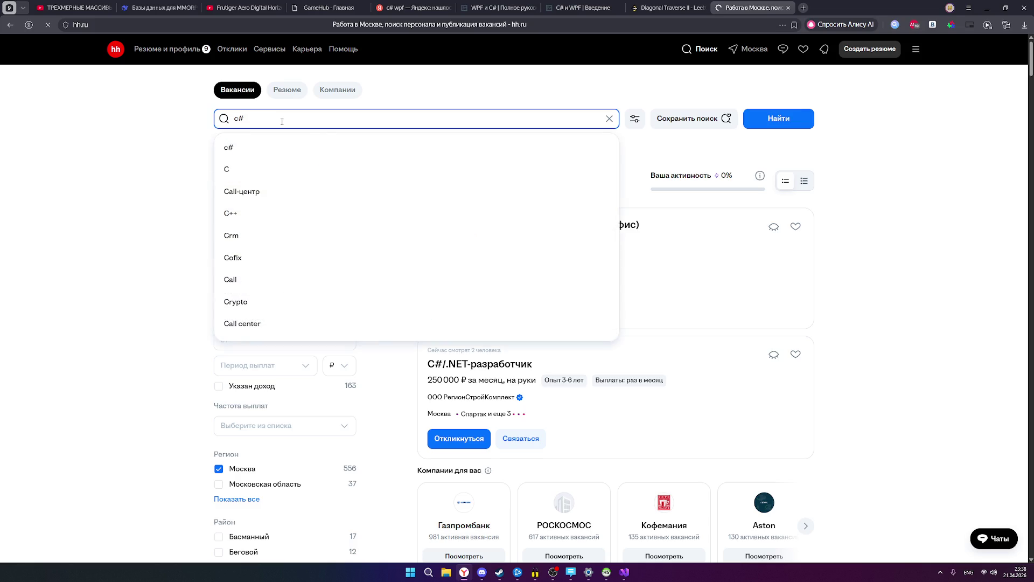
pyautogui.click(896, 234)
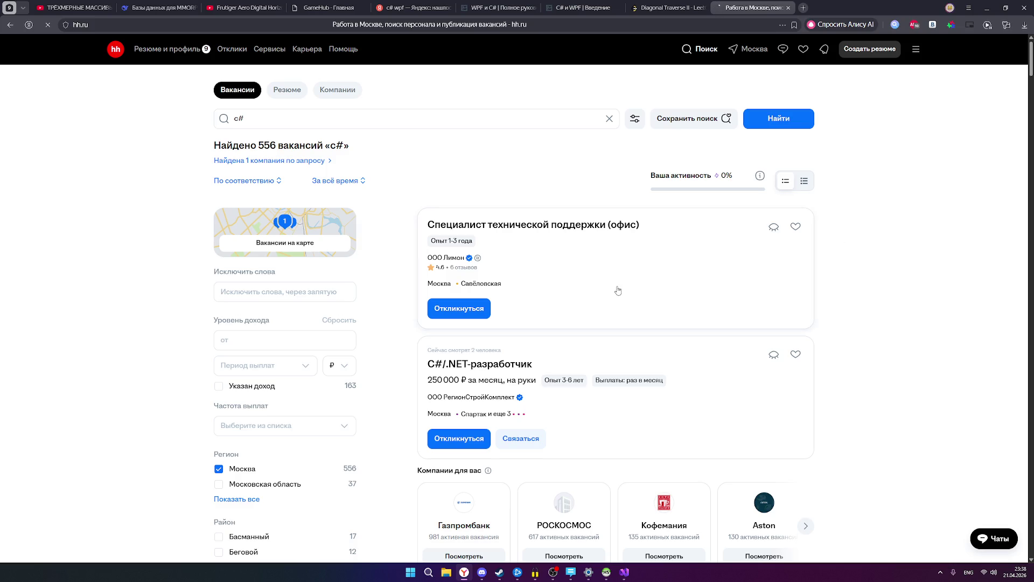
# Scroll through the 556 Moscow c# vacancies, then select the query to replace it.
pyautogui.scroll(-2, 588, 276)
pyautogui.scroll(-8, 588, 276)
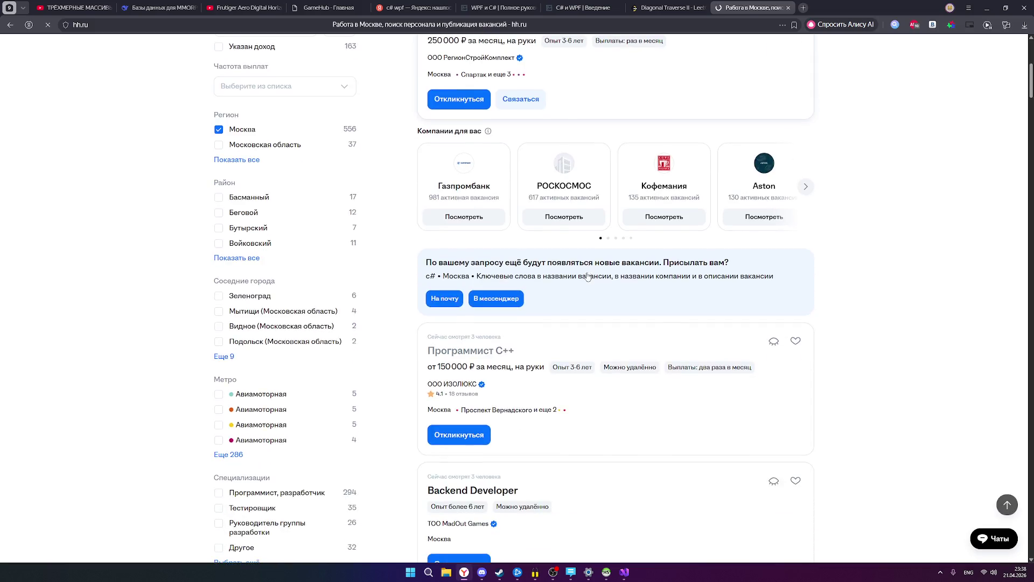
pyautogui.scroll(-4, 615, 305)
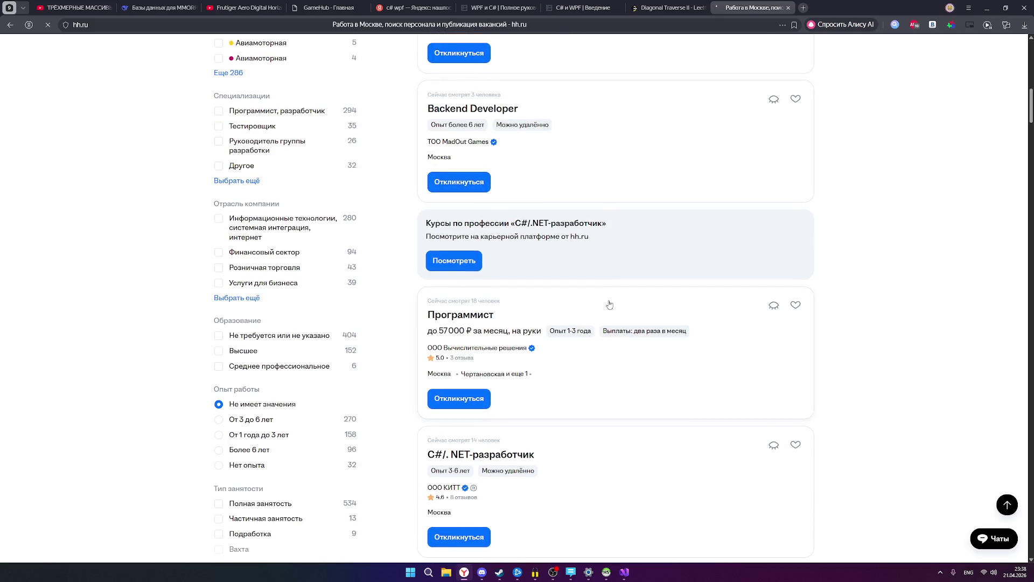
pyautogui.scroll(-3, 609, 302)
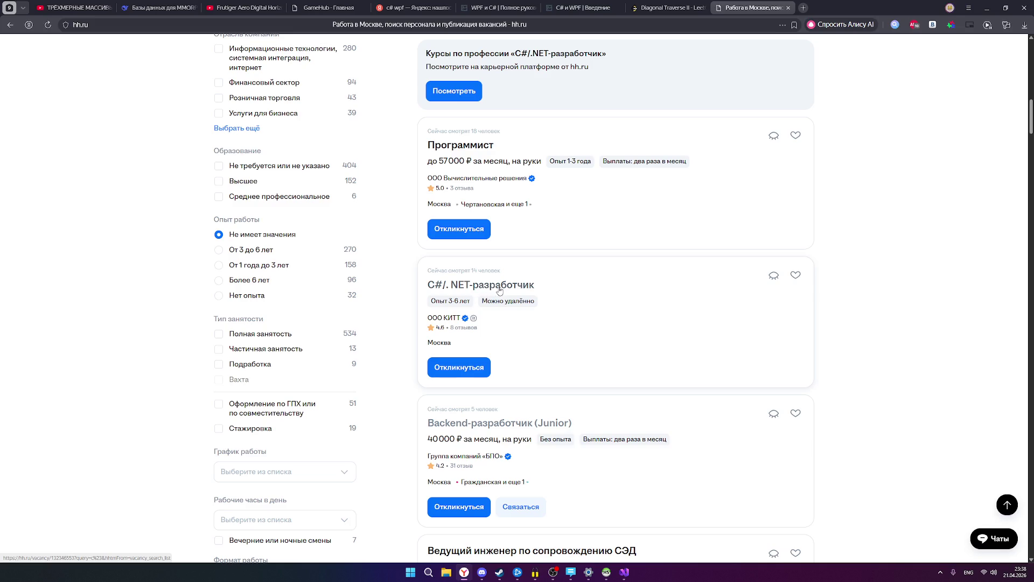
pyautogui.scroll(-3, 511, 290)
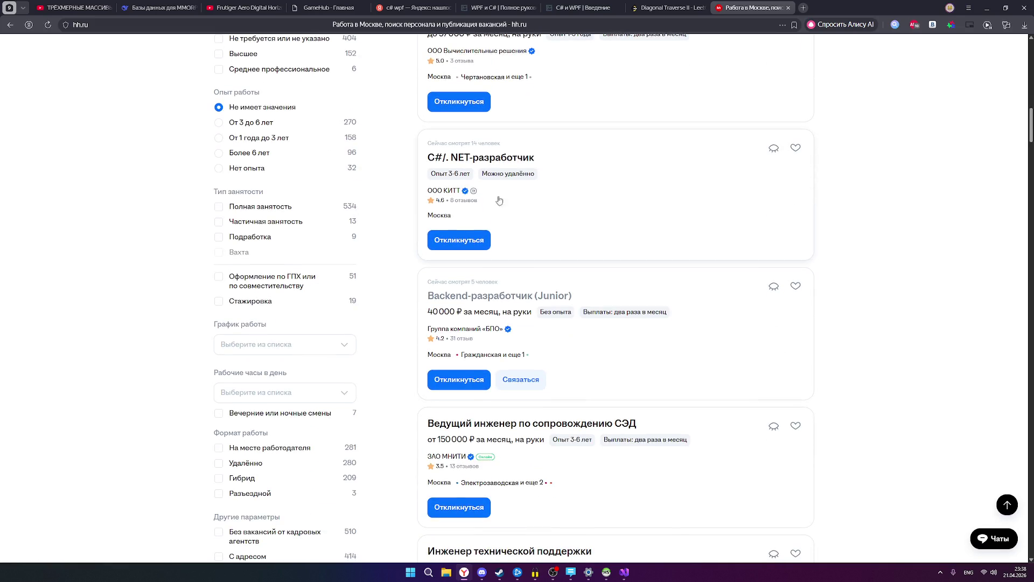
pyautogui.scroll(-2, 570, 327)
pyautogui.scroll(11, 571, 344)
pyautogui.scroll(15, 549, 367)
pyautogui.click(328, 118)
# Search for unity, scroll the 1 381 Moscow results, and open the Unity-разработчик vacancy.
pyautogui.write('unity')
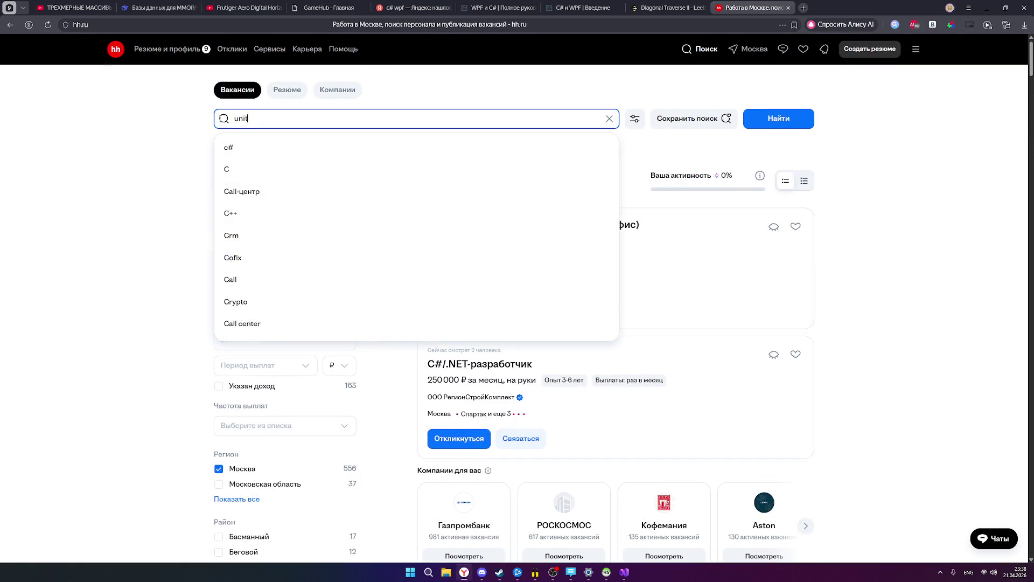
pyautogui.press('Return')
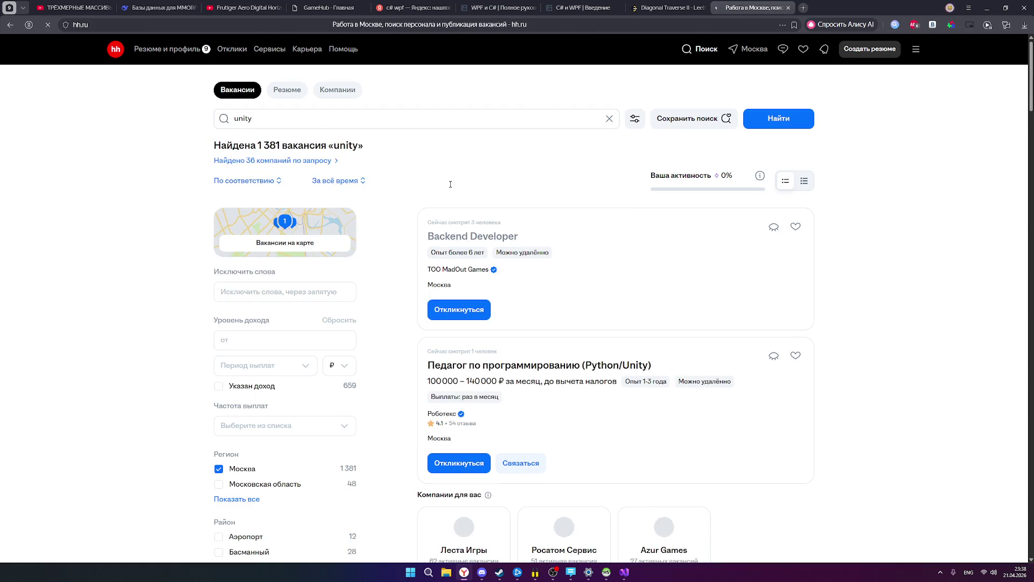
pyautogui.scroll(-3, 577, 292)
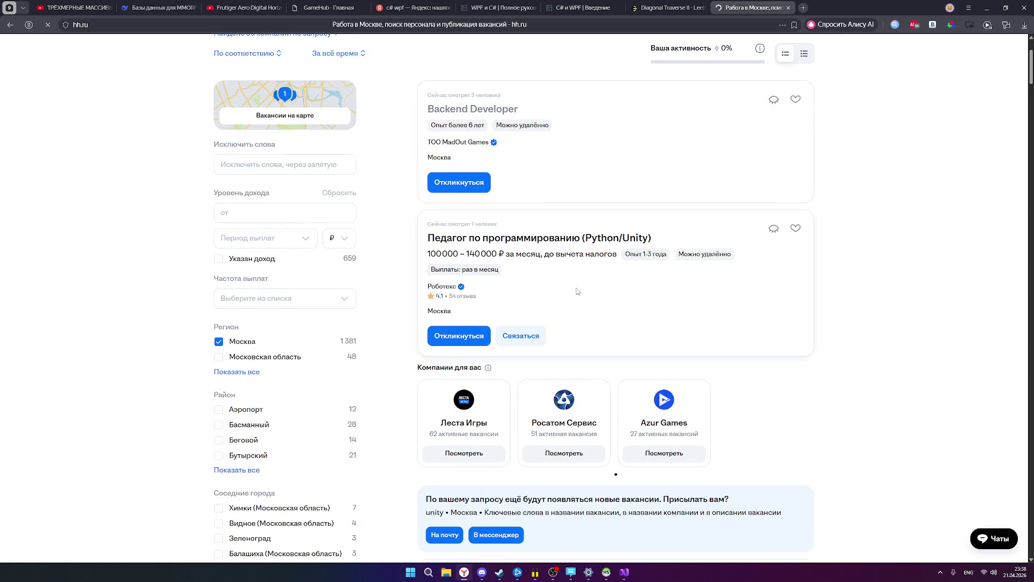
pyautogui.scroll(-5, 577, 292)
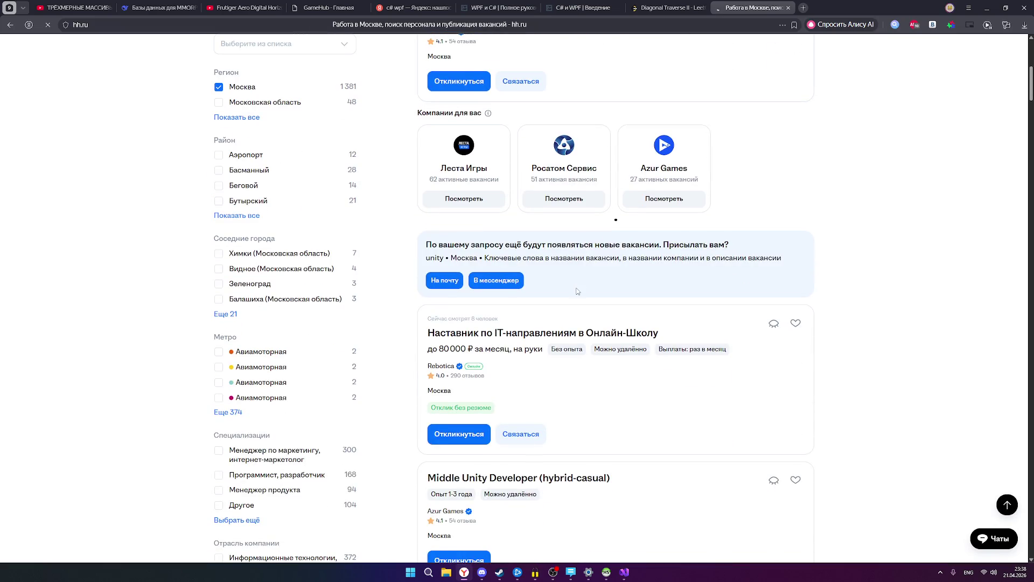
pyautogui.scroll(-6, 577, 291)
pyautogui.scroll(-2, 577, 292)
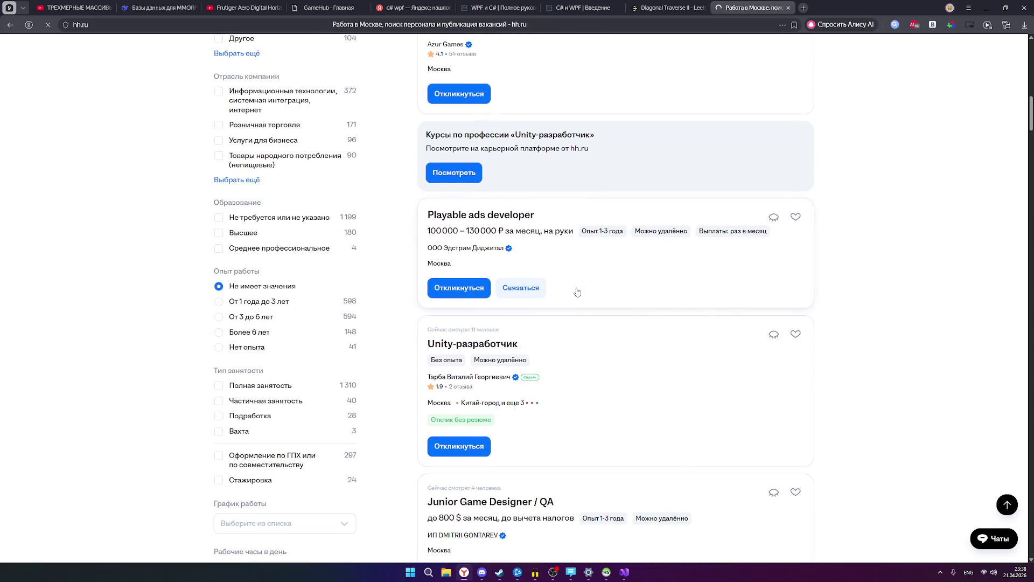
pyautogui.scroll(-2, 577, 292)
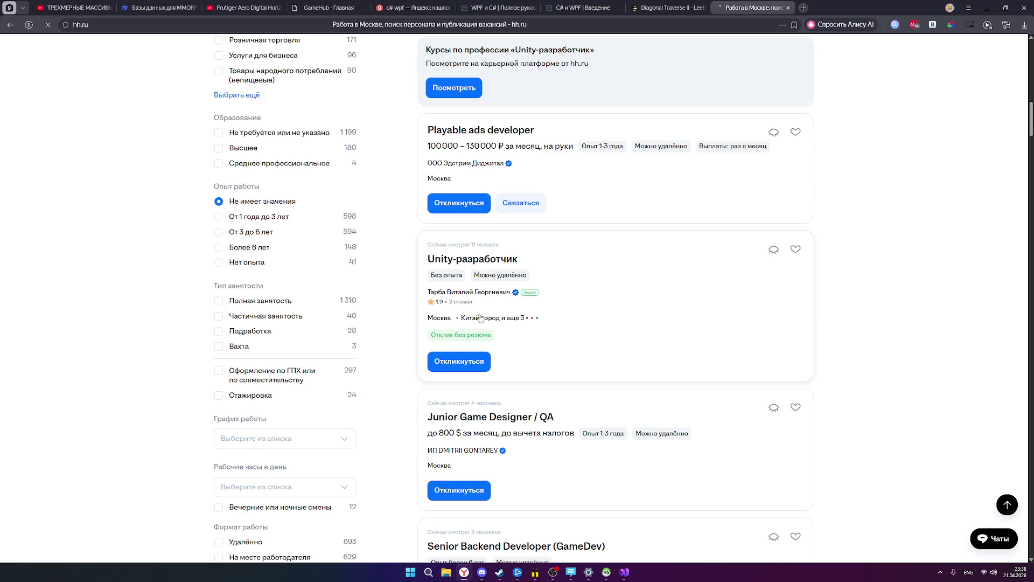
pyautogui.click(465, 259)
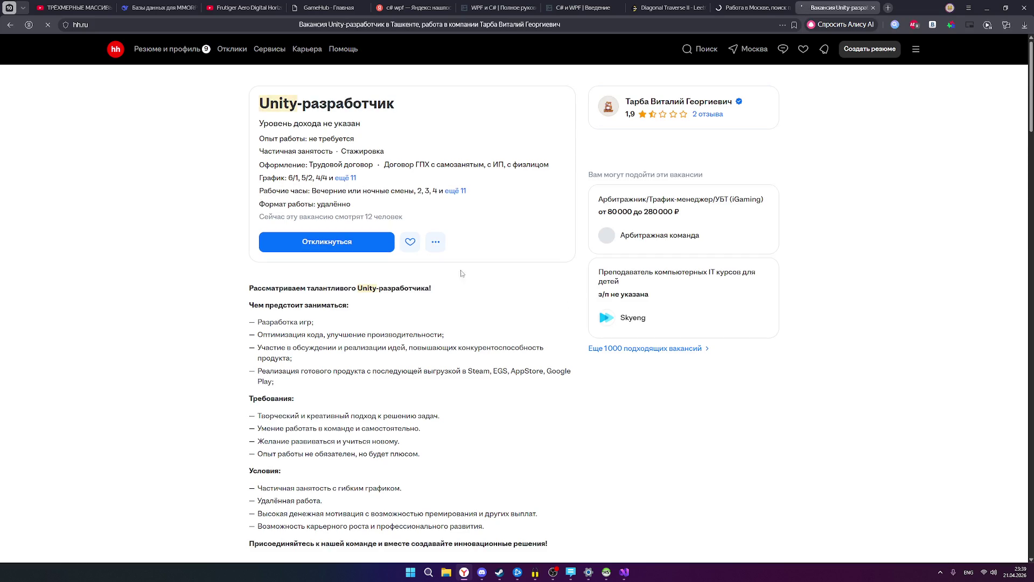
# Read the Unity-разработчик vacancy, highlighting its 4/4 schedule and job duties.
pyautogui.doubleClick(320, 178)
pyautogui.moveTo(325, 178); pyautogui.dragTo(328, 179)
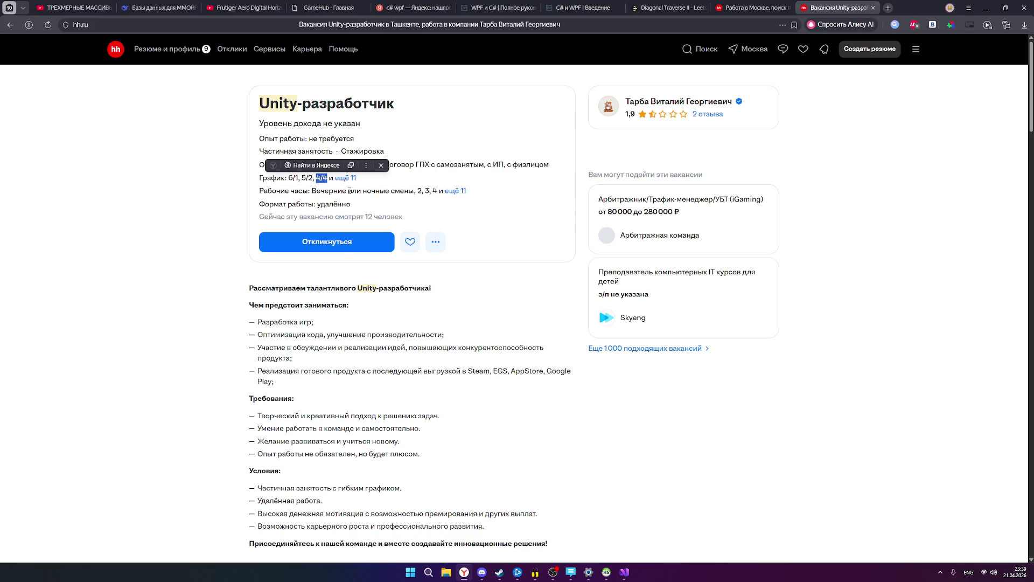
pyautogui.click(358, 351)
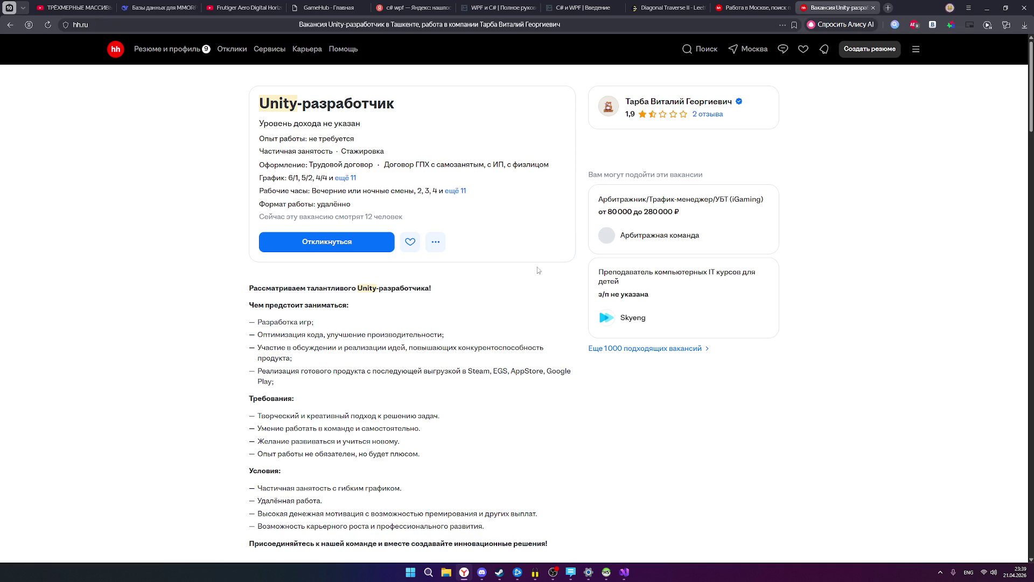
pyautogui.scroll(-1, 419, 307)
pyautogui.moveTo(260, 297)
pyautogui.mouseDown()
pyautogui.moveTo(309, 307)
pyautogui.moveTo(303, 331)
pyautogui.mouseUp()
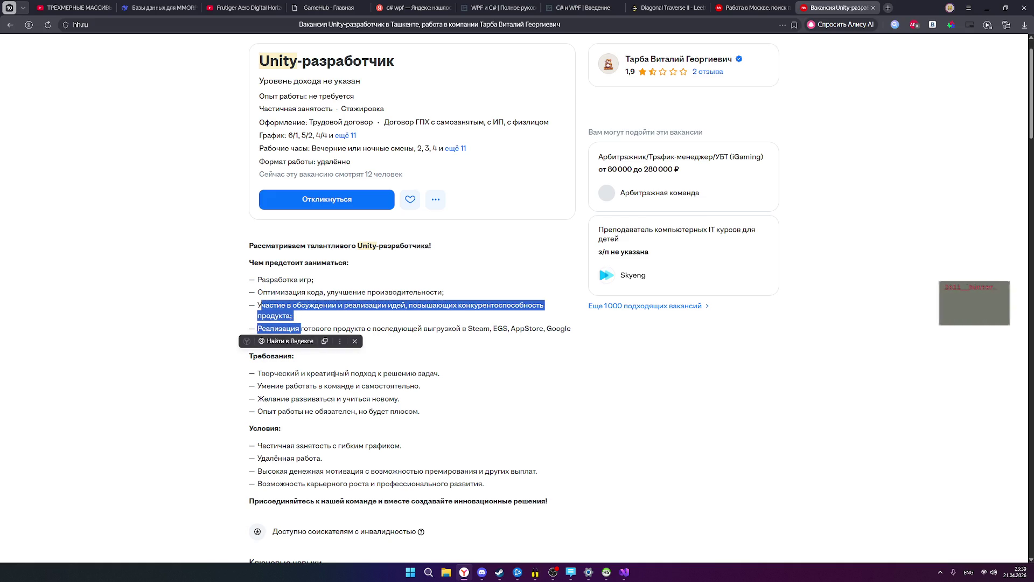
pyautogui.scroll(-2, 342, 378)
pyautogui.scroll(-1, 342, 378)
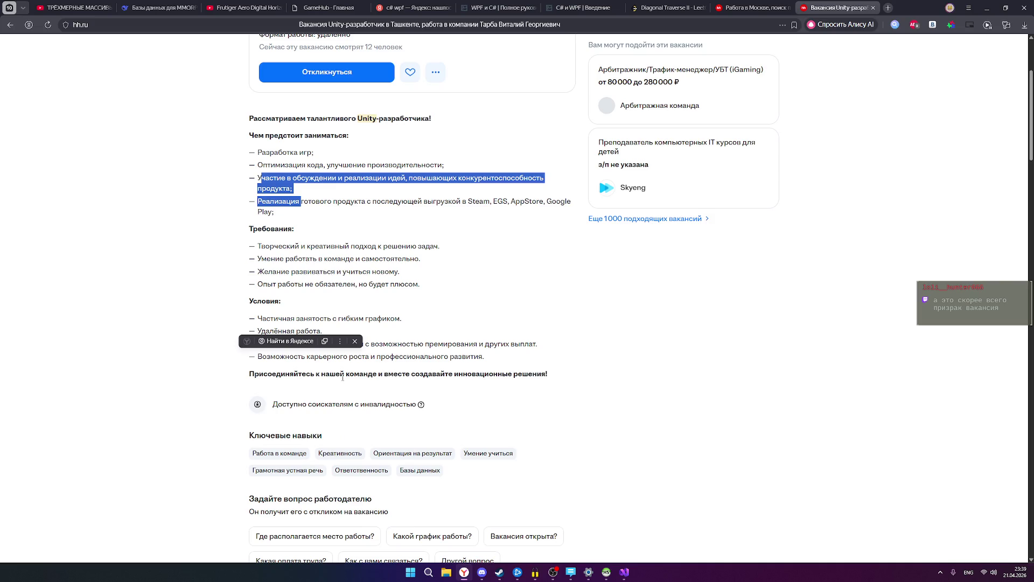
pyautogui.scroll(4, 343, 378)
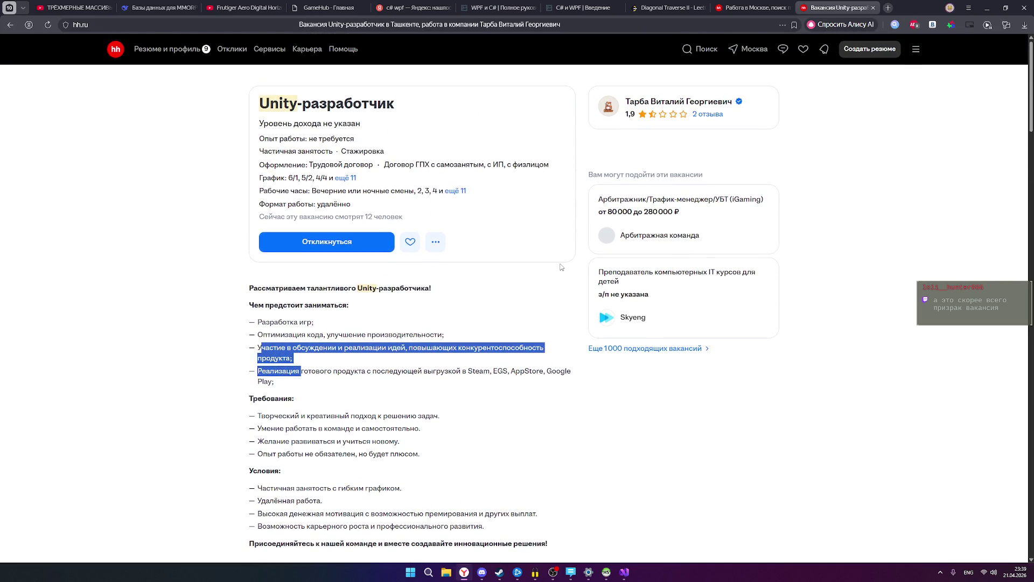
# Read the employer's 2 reviews, then go back to the unity search results.
pyautogui.click(710, 115)
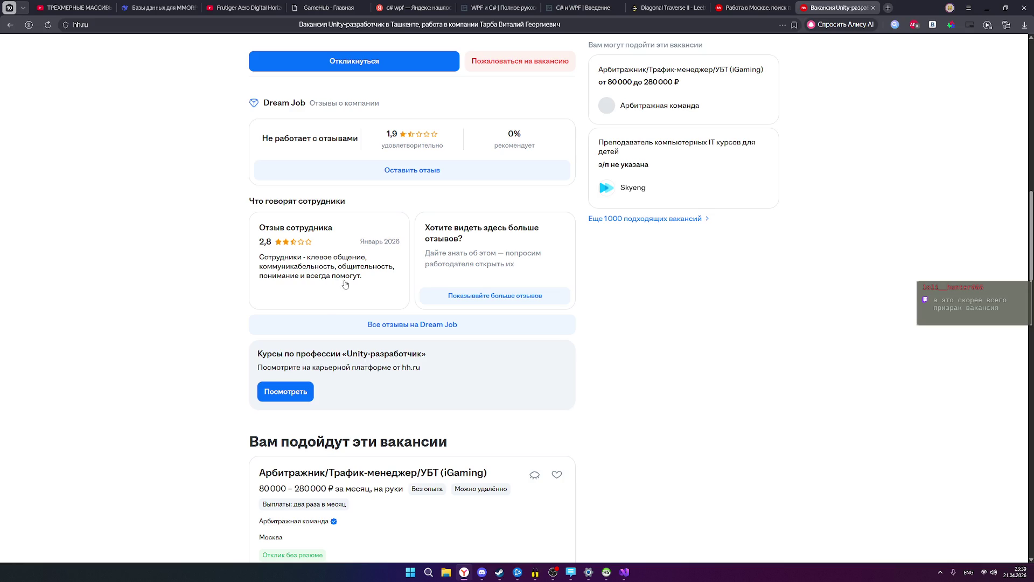
pyautogui.scroll(-3, 377, 264)
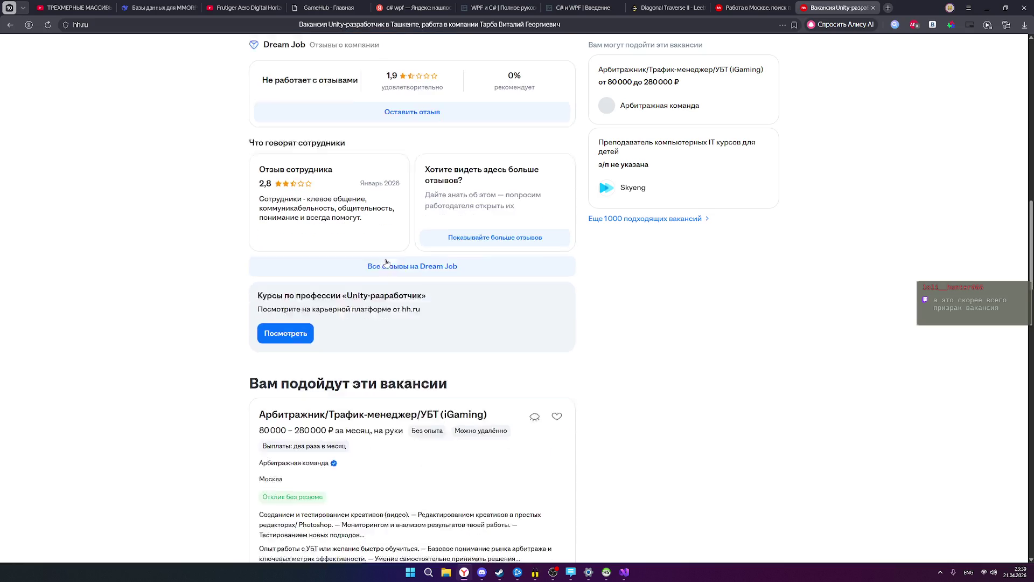
pyautogui.scroll(9, 377, 270)
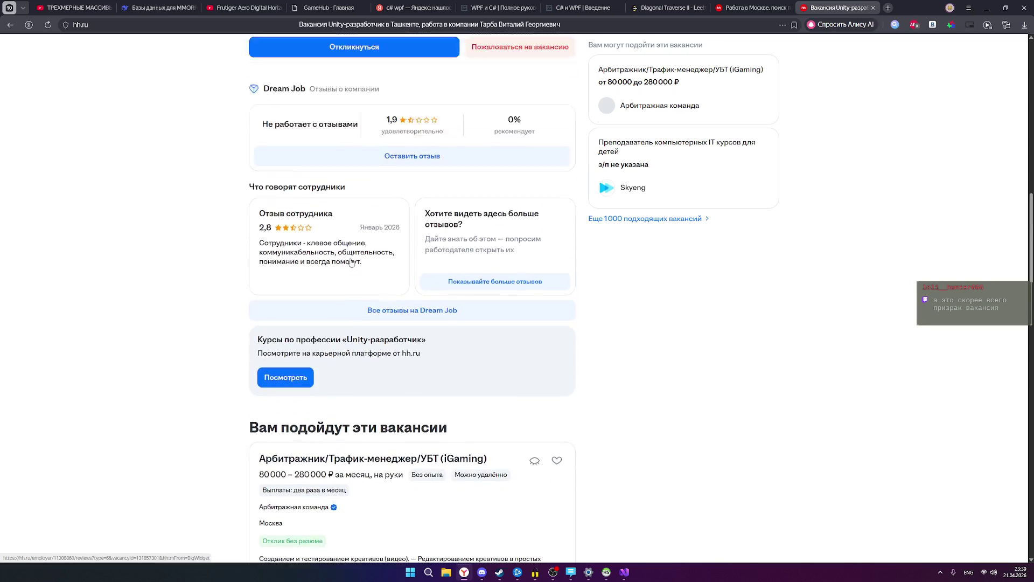
pyautogui.scroll(1, 369, 273)
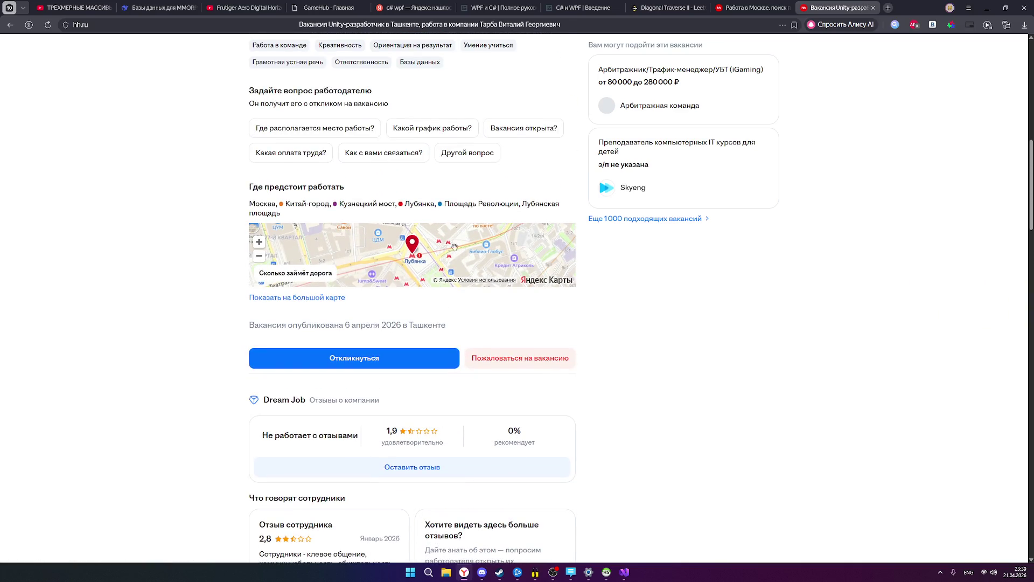
pyautogui.scroll(3, 428, 257)
pyautogui.scroll(7, 427, 261)
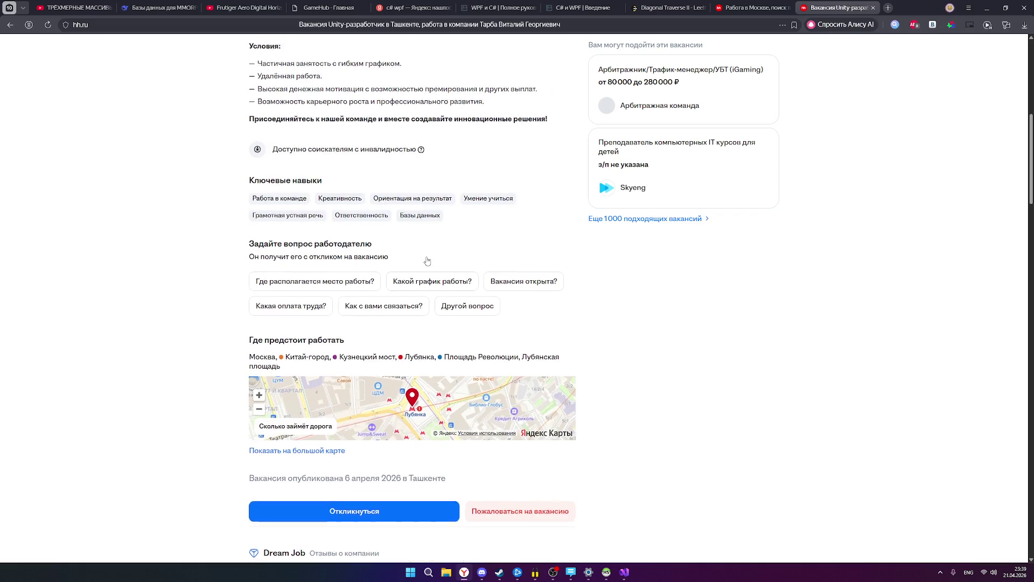
pyautogui.scroll(5, 426, 260)
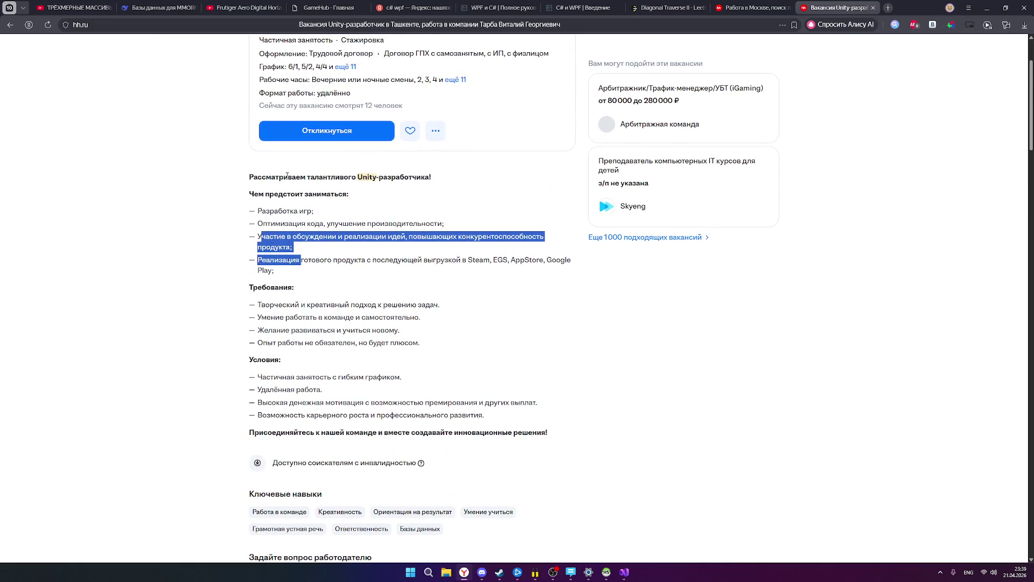
pyautogui.click(9, 25)
pyautogui.scroll(-6, 551, 311)
pyautogui.scroll(-2, 552, 312)
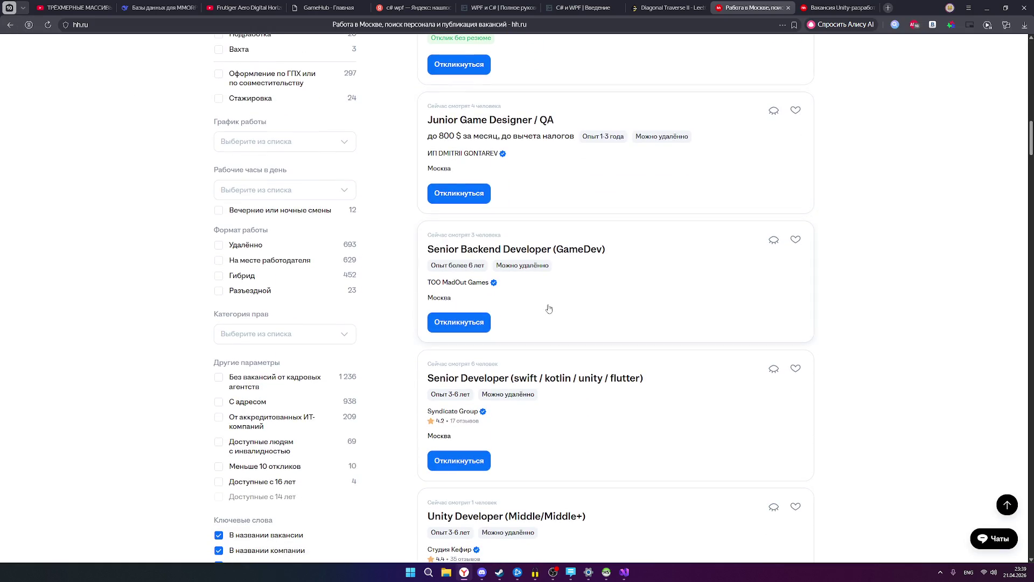
pyautogui.scroll(-6, 517, 285)
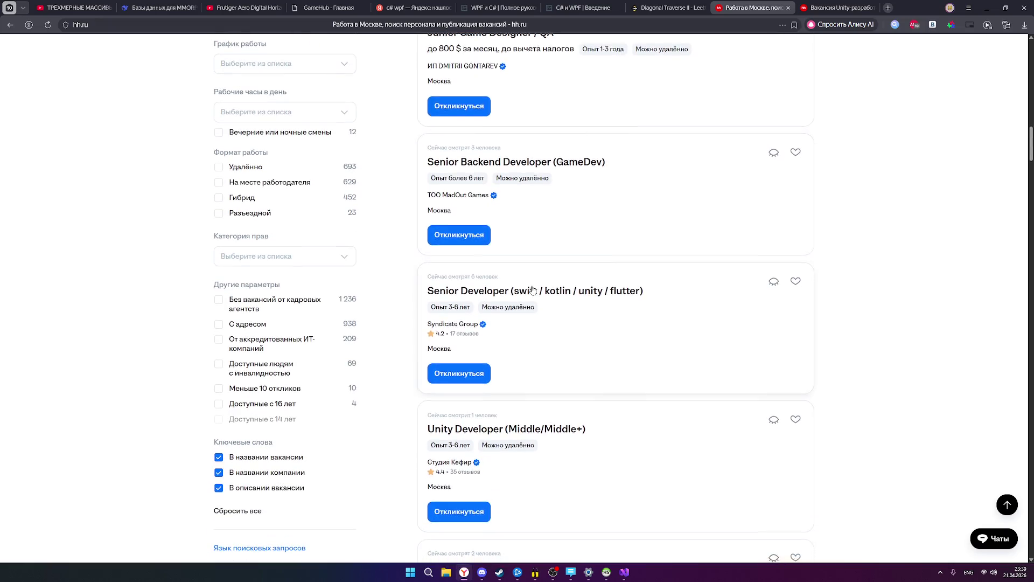
pyautogui.scroll(-5, 533, 289)
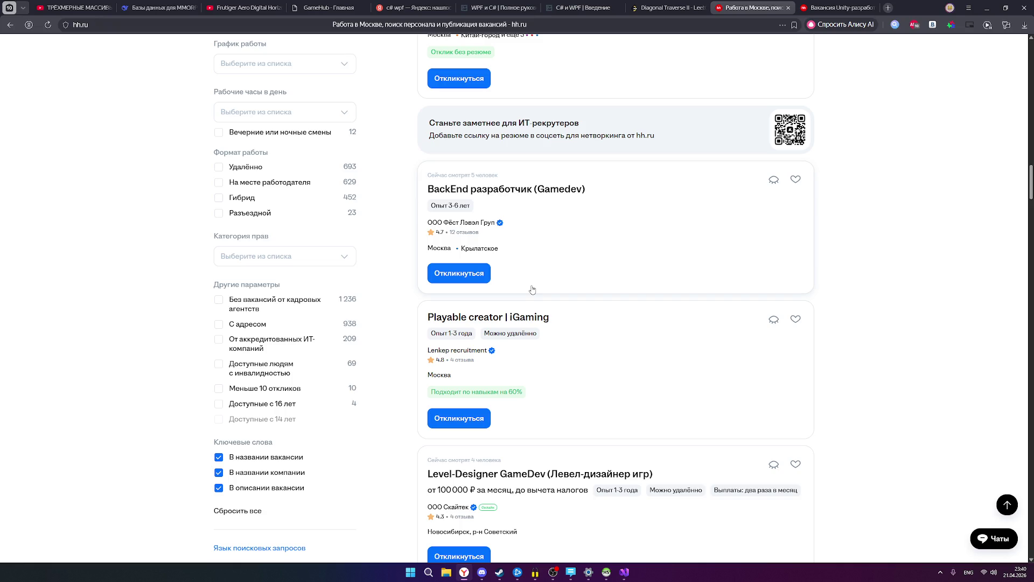
pyautogui.scroll(-2, 545, 290)
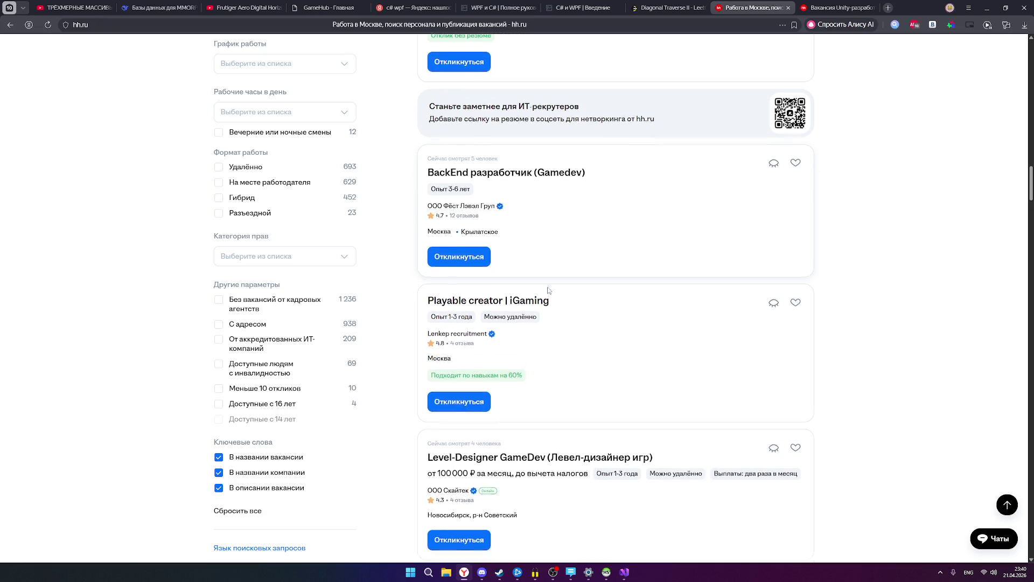
pyautogui.scroll(-5, 550, 289)
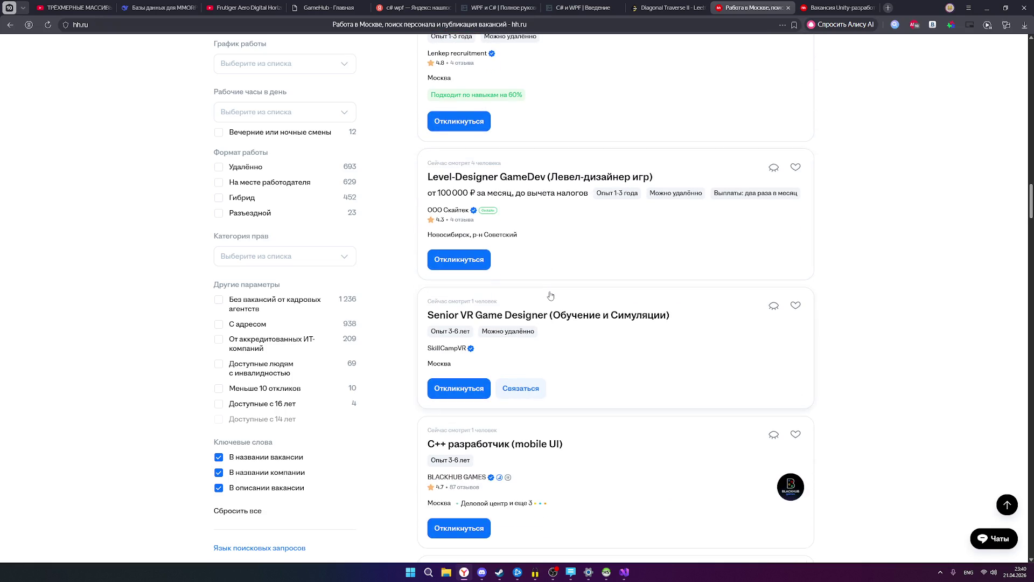
pyautogui.scroll(-1, 563, 312)
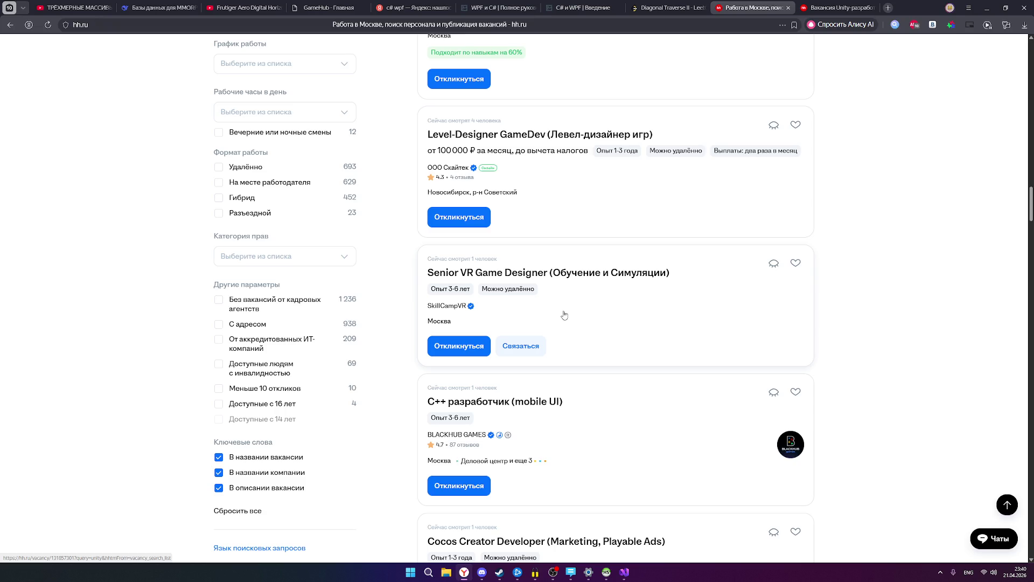
pyautogui.scroll(-4, 564, 315)
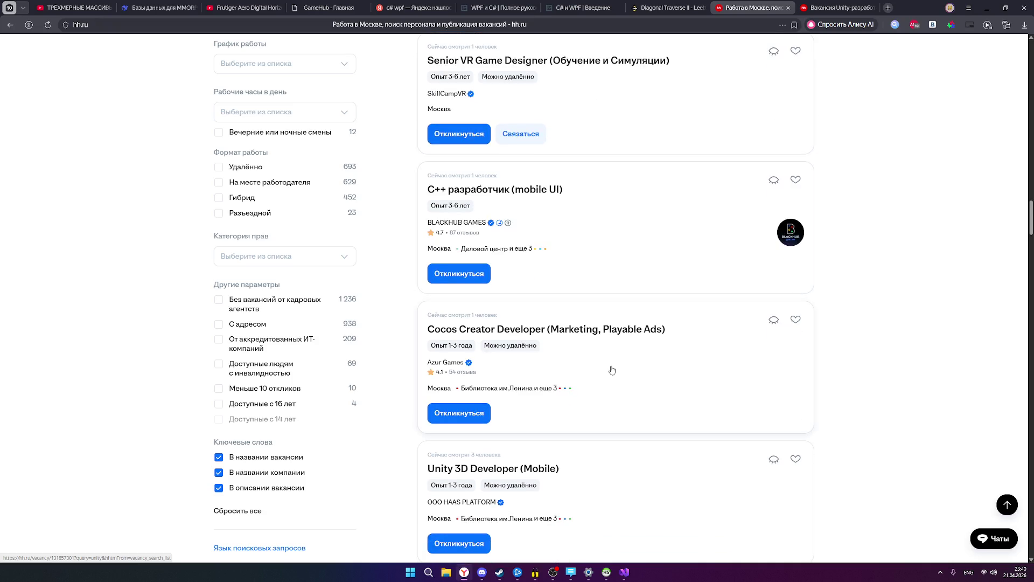
pyautogui.scroll(-3, 613, 370)
pyautogui.scroll(-2, 611, 373)
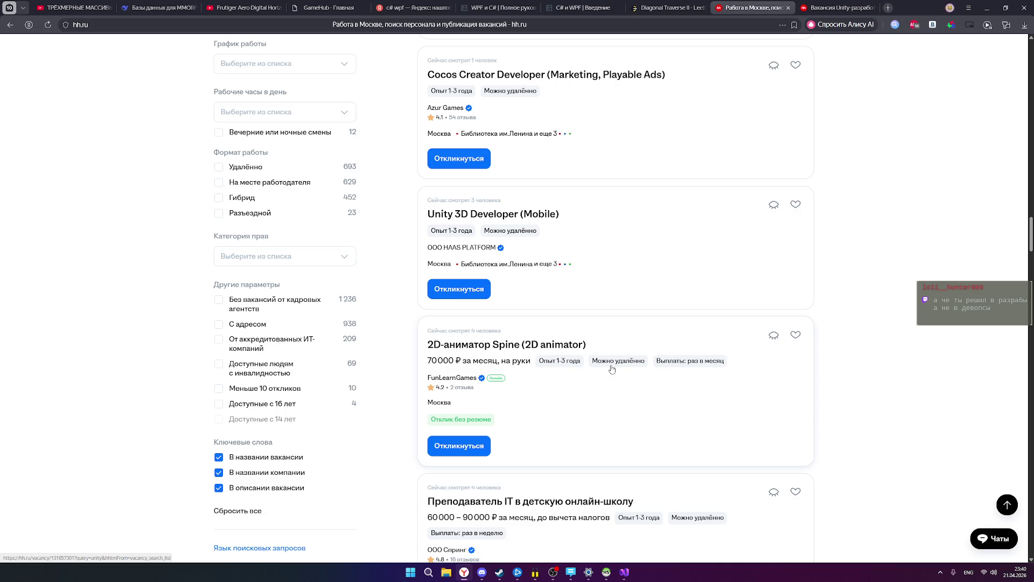
pyautogui.scroll(-2, 615, 359)
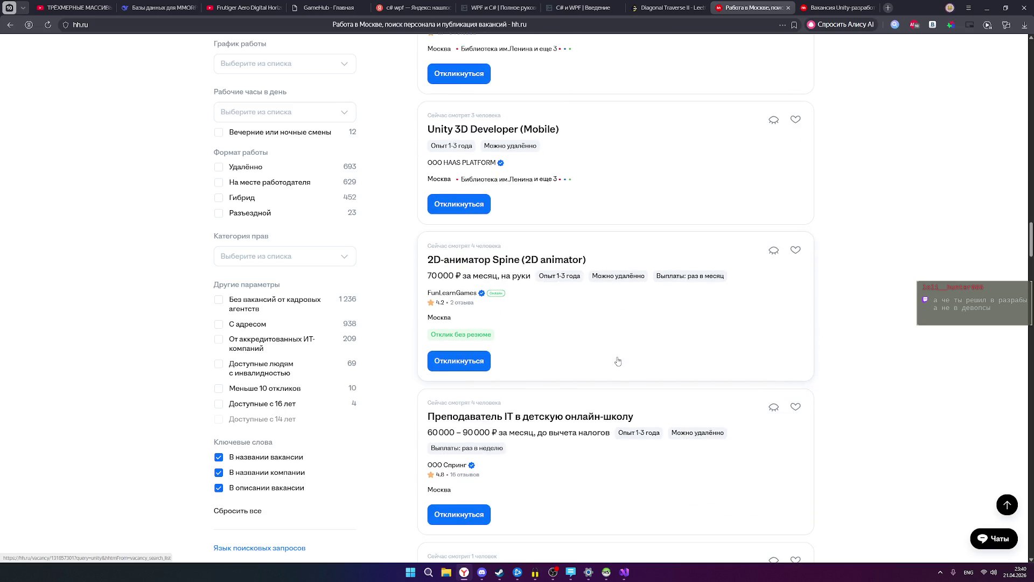
pyautogui.scroll(-5, 618, 362)
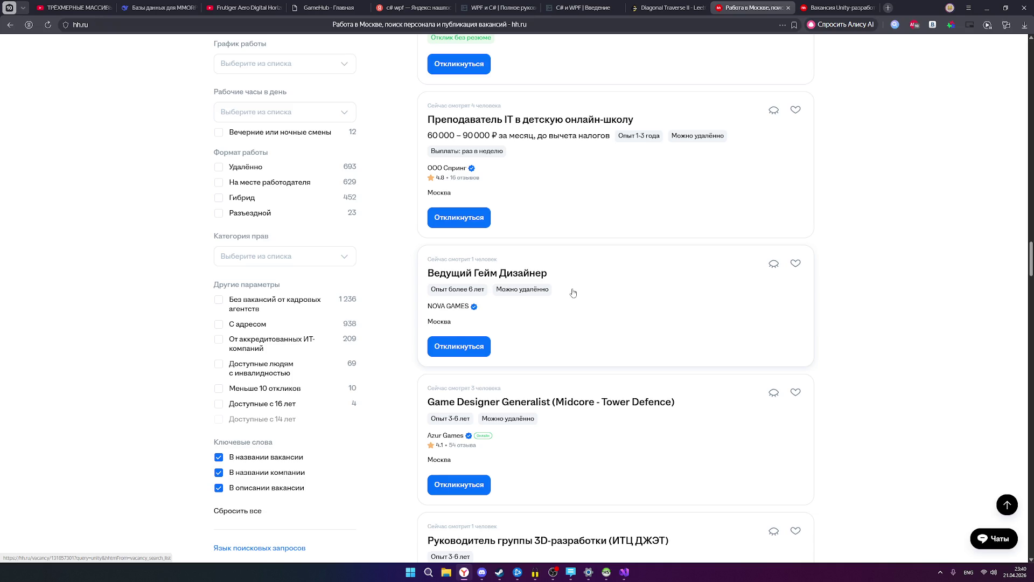
pyautogui.scroll(-2, 556, 288)
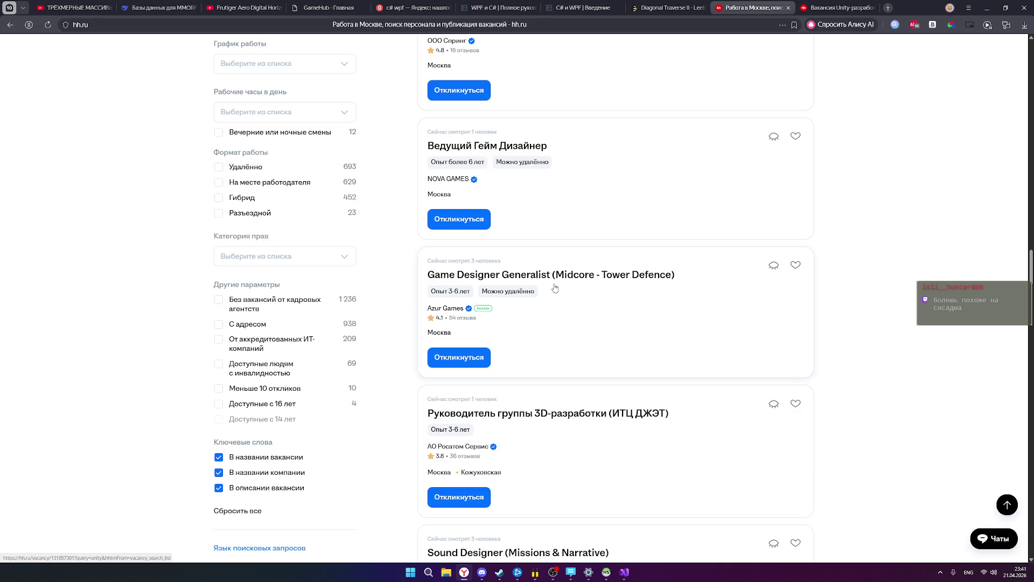
pyautogui.scroll(-4, 555, 288)
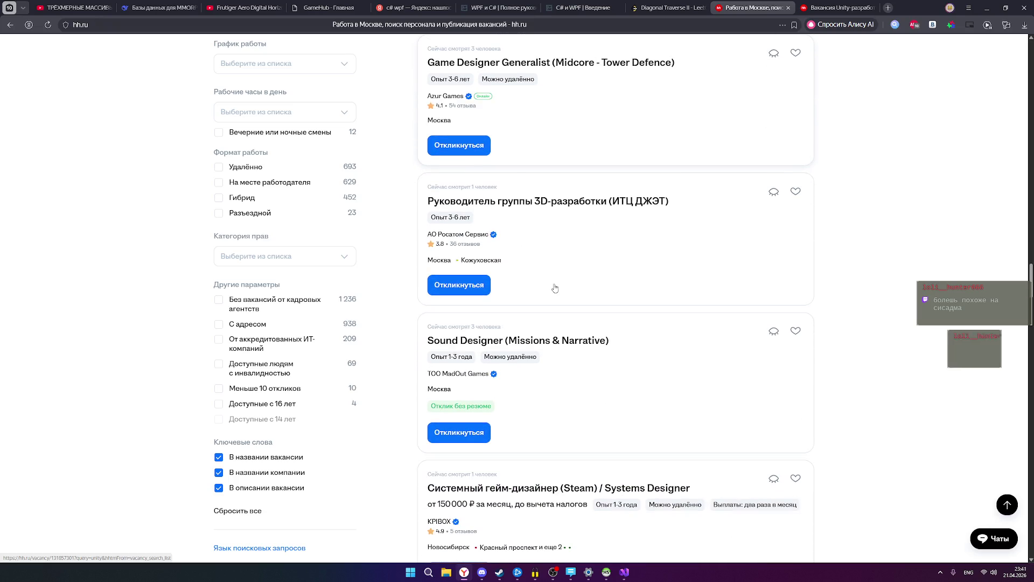
pyautogui.scroll(-2, 554, 288)
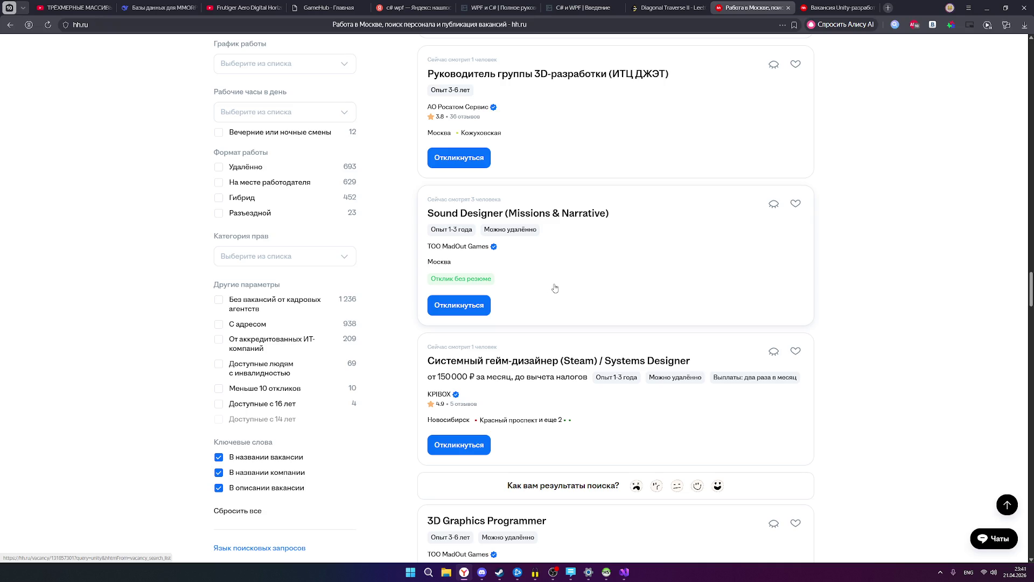
pyautogui.scroll(15, 555, 291)
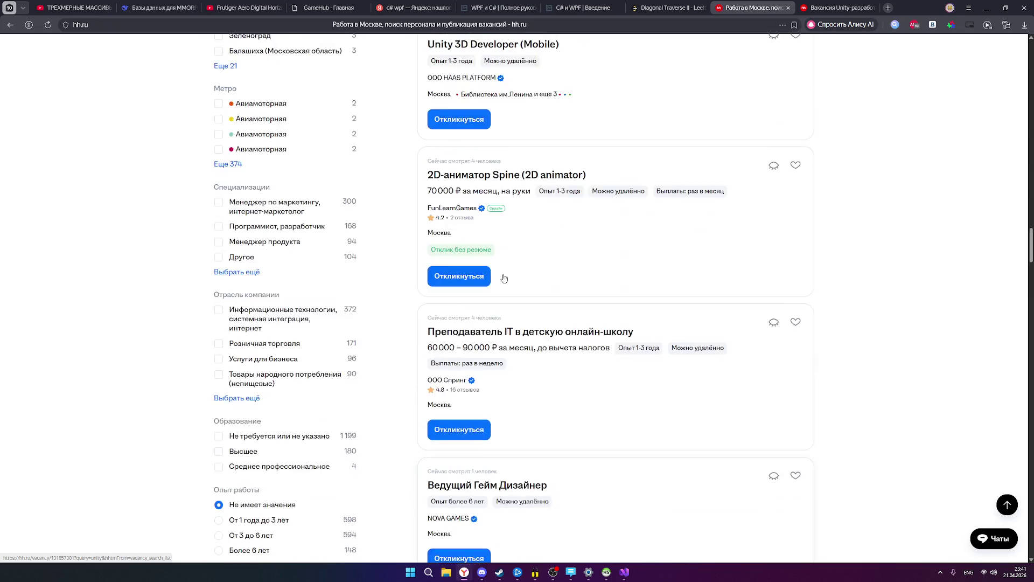
pyautogui.scroll(20, 491, 275)
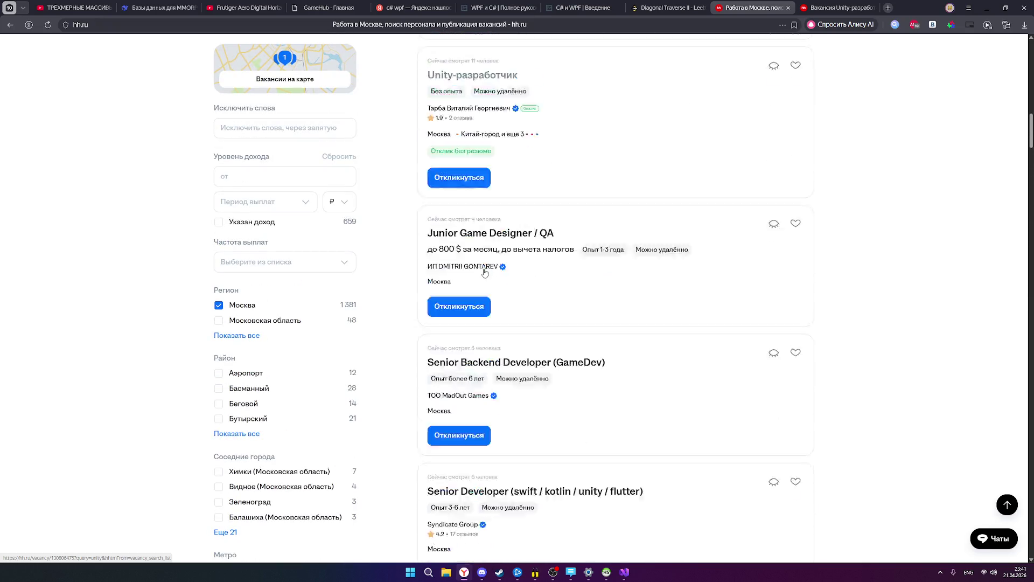
pyautogui.scroll(15, 484, 272)
# Replace the query with devops and scroll through the Moscow vacancy results.
pyautogui.click(218, 117)
pyautogui.write('devops')
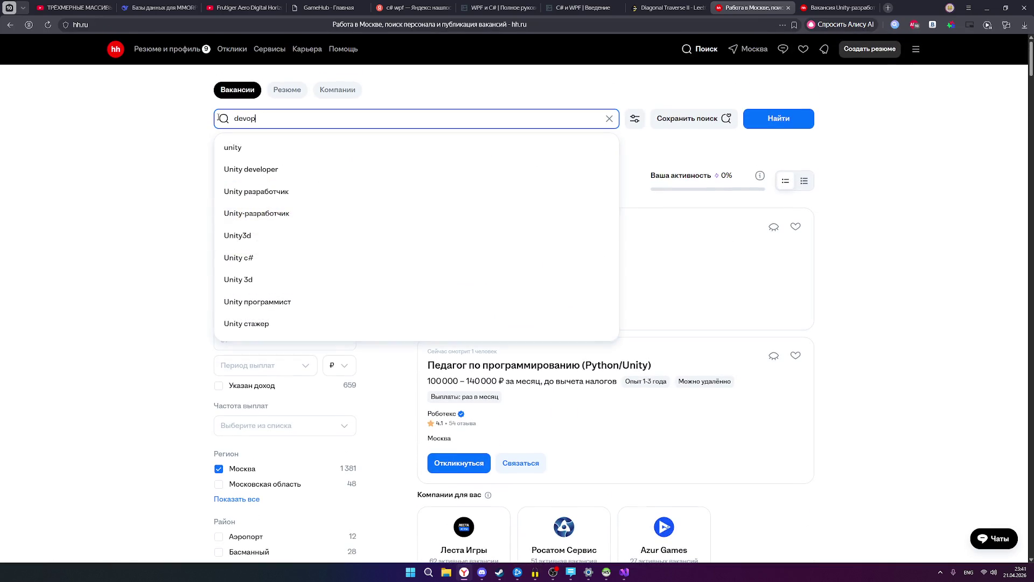
pyautogui.press('Return')
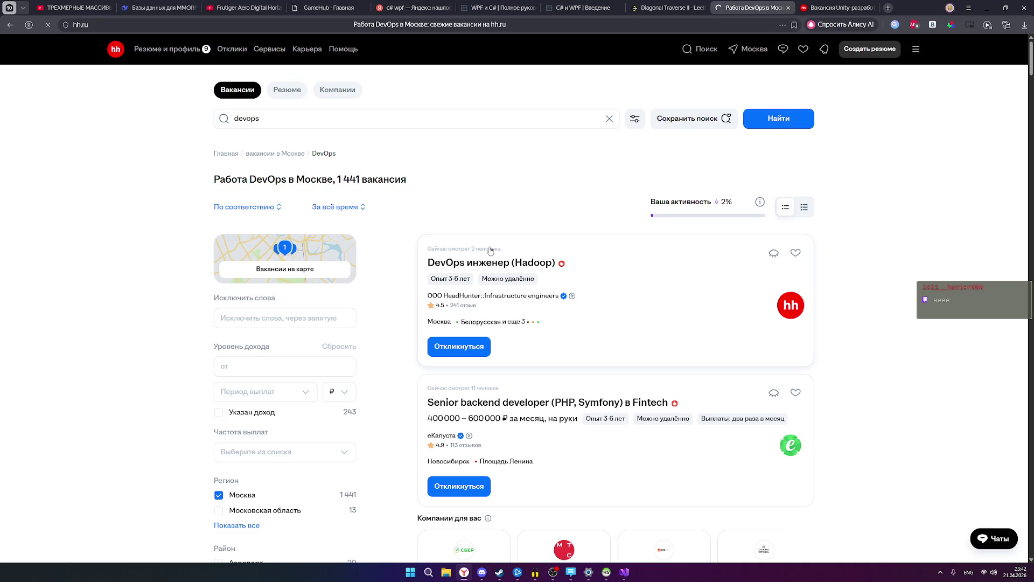
pyautogui.scroll(-2, 490, 251)
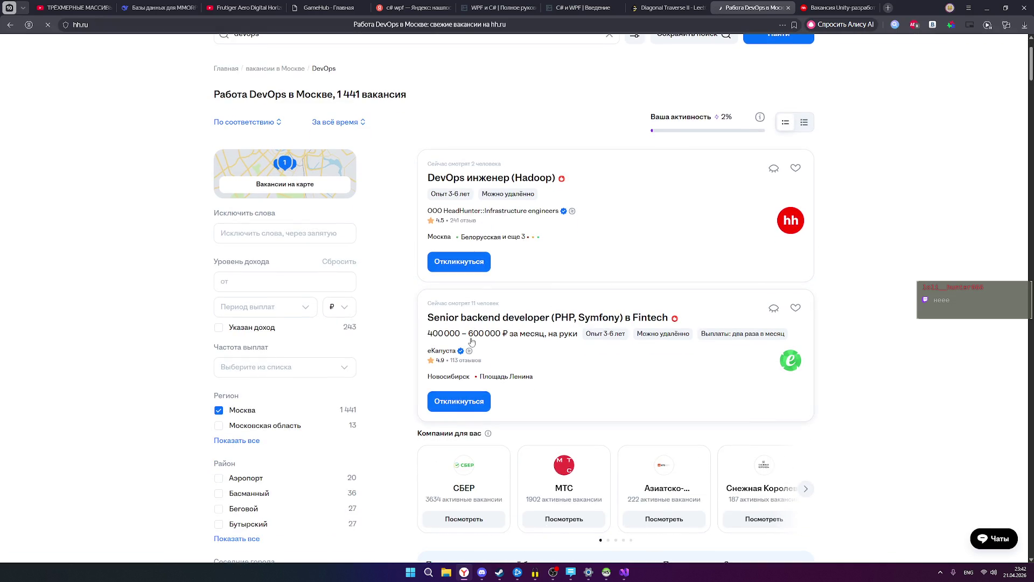
pyautogui.scroll(-4, 484, 338)
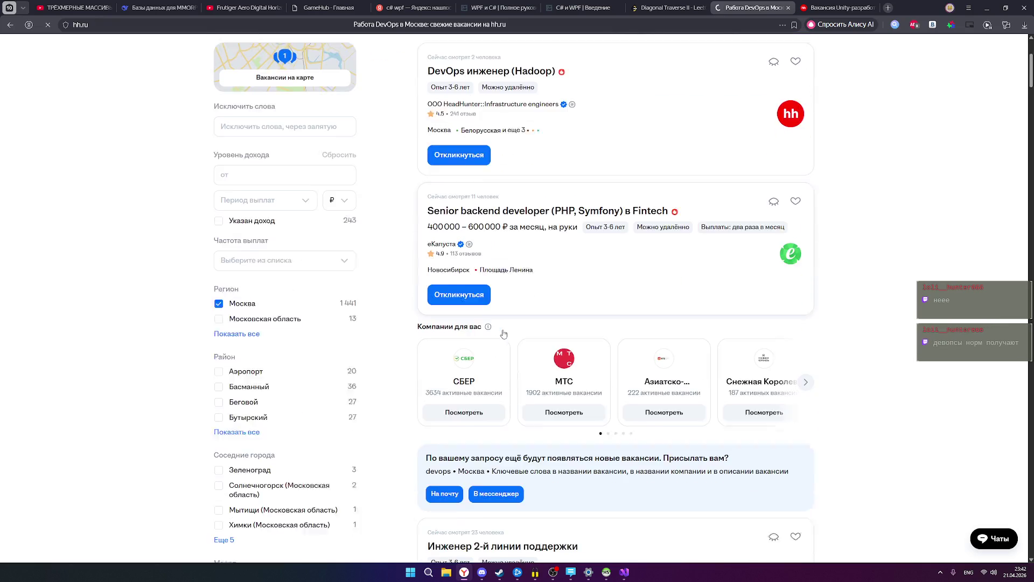
pyautogui.scroll(-5, 498, 334)
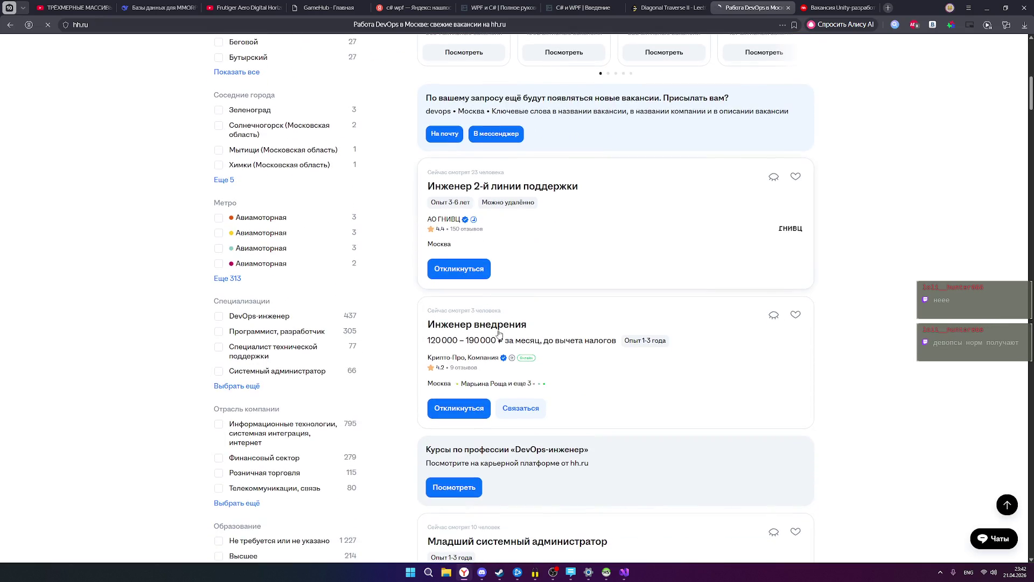
pyautogui.scroll(-5, 530, 361)
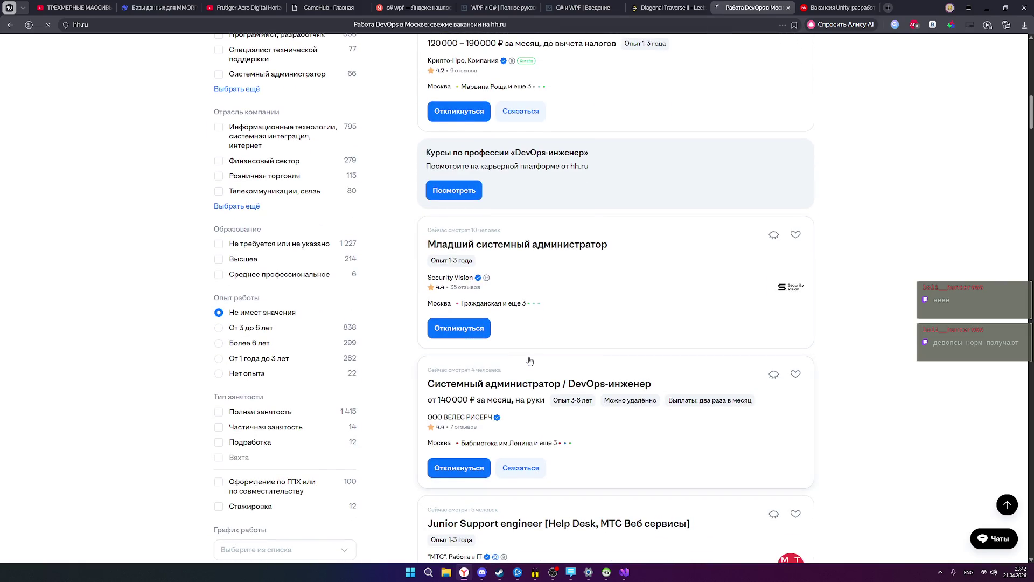
pyautogui.scroll(-1, 523, 370)
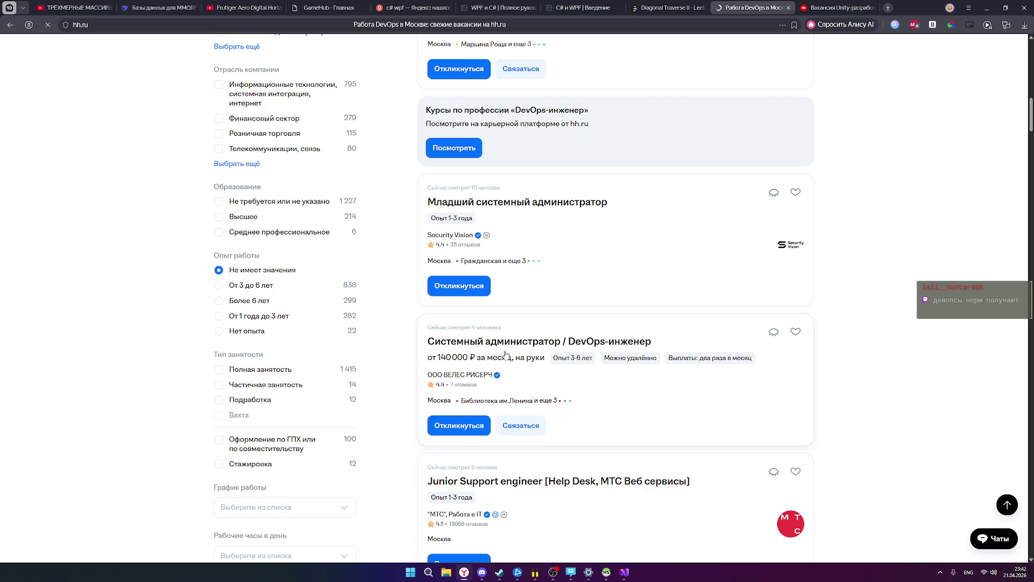
# Open the Системный администратор / DevOps-инженер vacancy in a new tab and switch to it.
pyautogui.rightClick(493, 340)
pyautogui.click(512, 337)
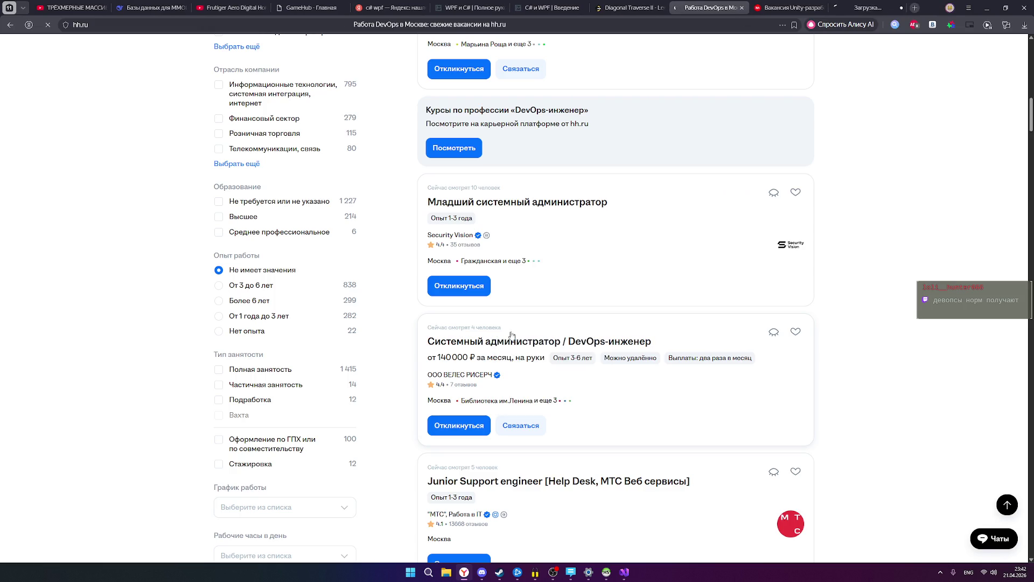
pyautogui.click(849, 7)
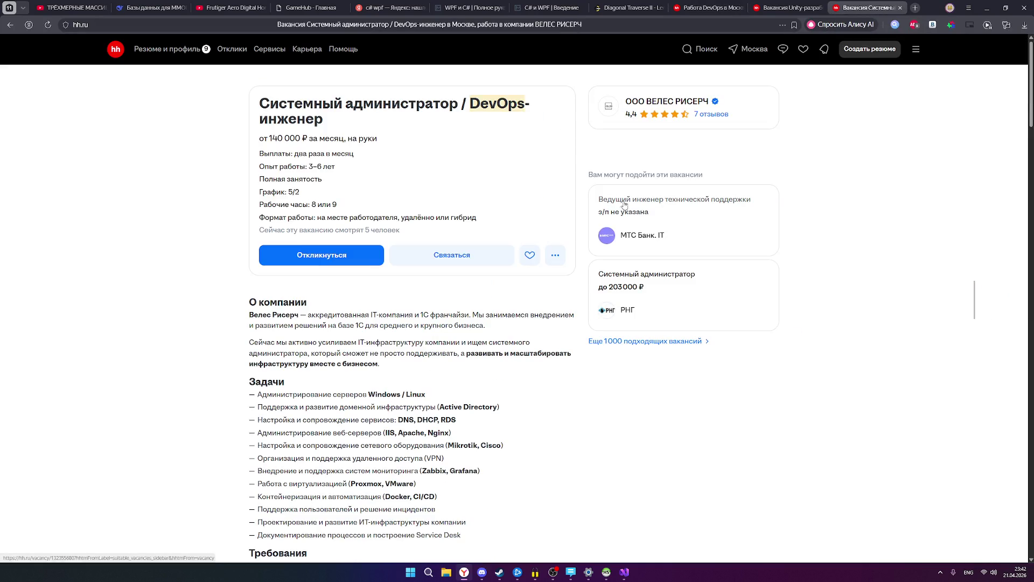
pyautogui.moveTo(261, 106); pyautogui.dragTo(325, 119)
pyautogui.click(331, 119)
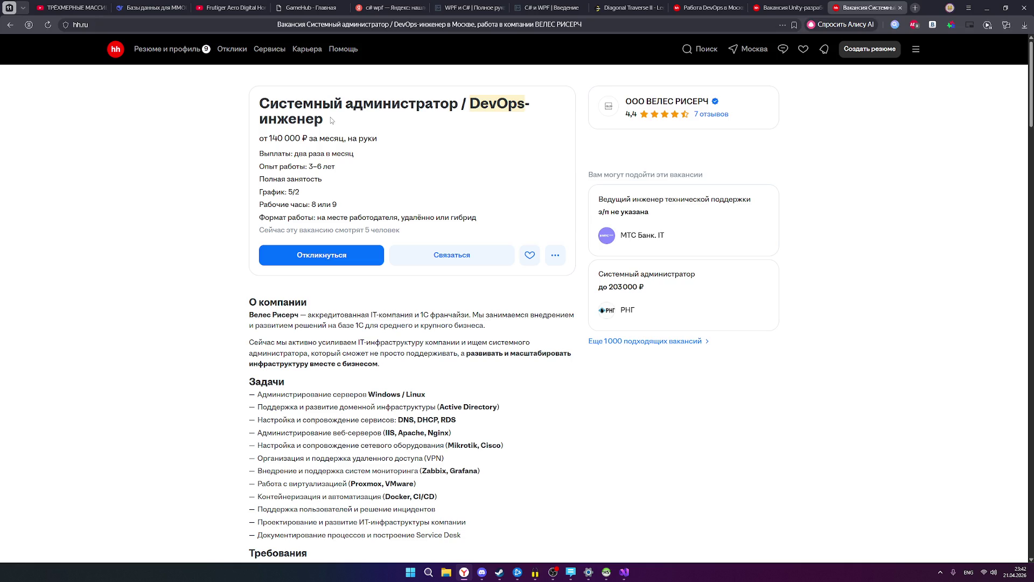
pyautogui.scroll(-1, 432, 193)
pyautogui.scroll(1, 445, 201)
pyautogui.moveTo(261, 103); pyautogui.dragTo(344, 125)
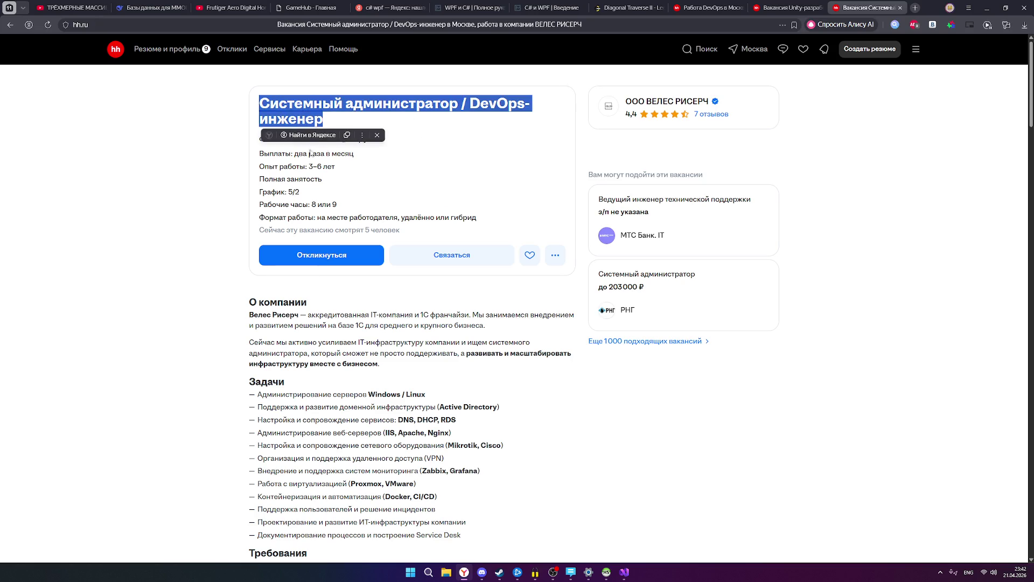
pyautogui.click(281, 169)
pyautogui.scroll(-2, 341, 184)
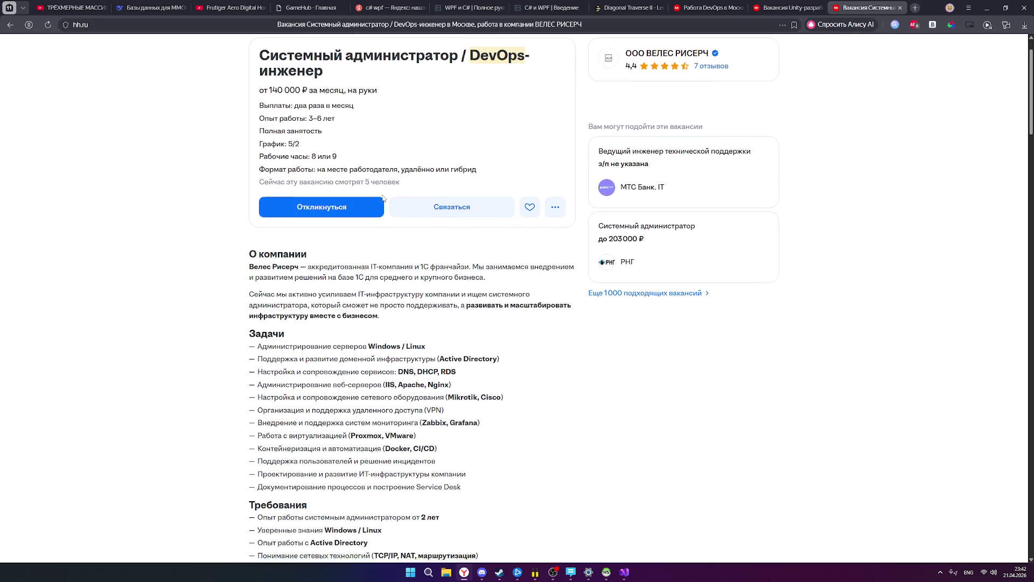
pyautogui.scroll(-1, 383, 199)
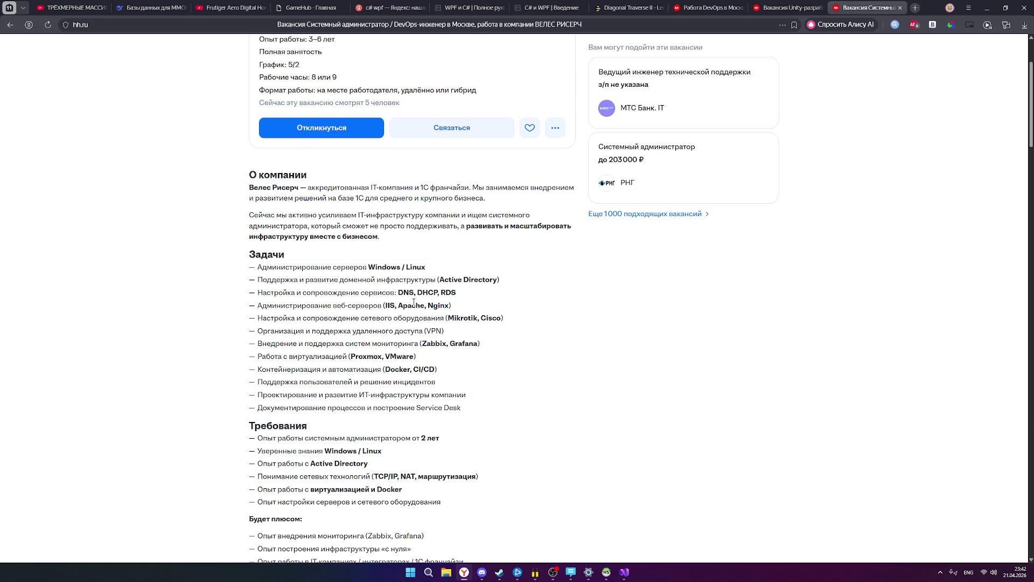
pyautogui.moveTo(277, 305)
pyautogui.mouseDown()
pyautogui.moveTo(441, 318)
pyautogui.moveTo(444, 331)
pyautogui.moveTo(424, 369)
pyautogui.moveTo(329, 369)
pyautogui.moveTo(391, 382)
pyautogui.moveTo(426, 370)
pyautogui.moveTo(256, 369)
pyautogui.mouseUp()
pyautogui.click(391, 381)
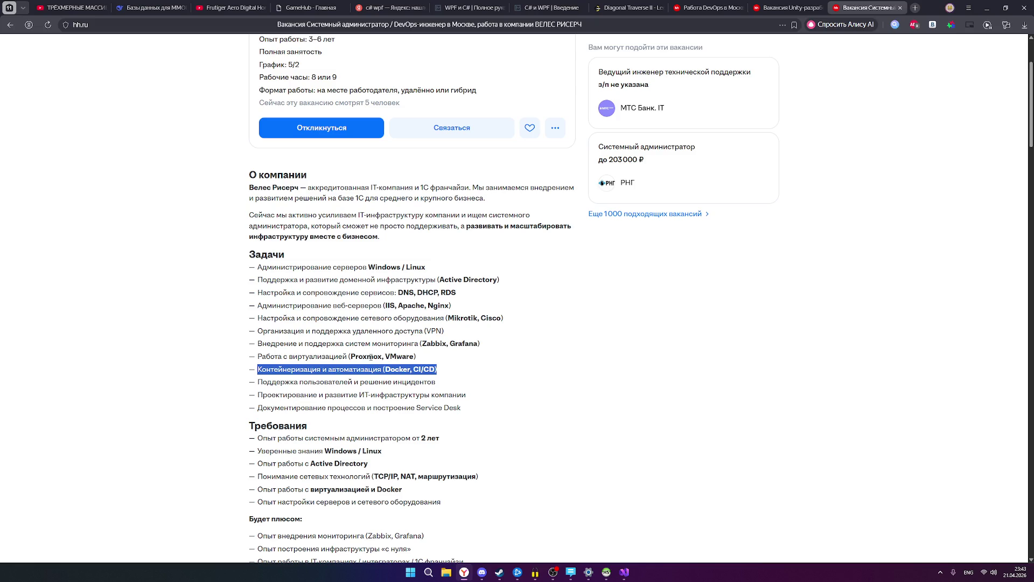
pyautogui.moveTo(382, 357); pyautogui.dragTo(349, 356)
pyautogui.moveTo(415, 357); pyautogui.dragTo(385, 357)
pyautogui.click(481, 362)
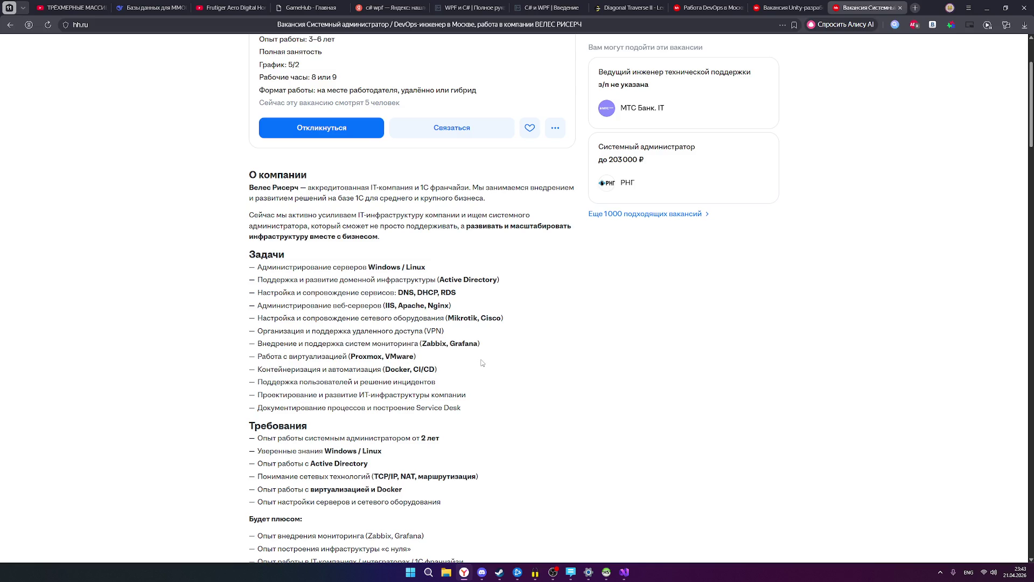
pyautogui.scroll(-1, 476, 361)
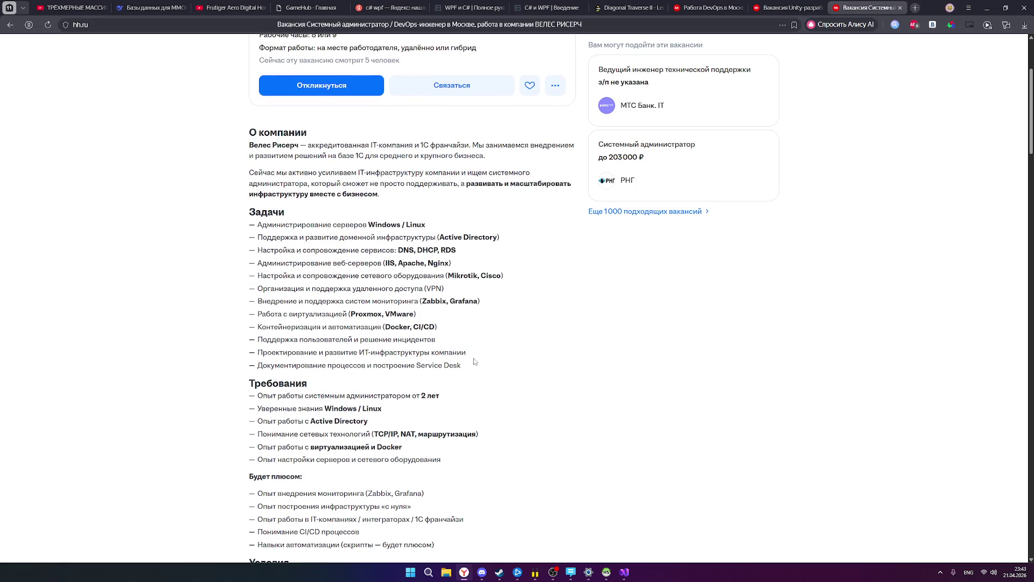
pyautogui.scroll(-2, 474, 361)
pyautogui.scroll(-3, 475, 361)
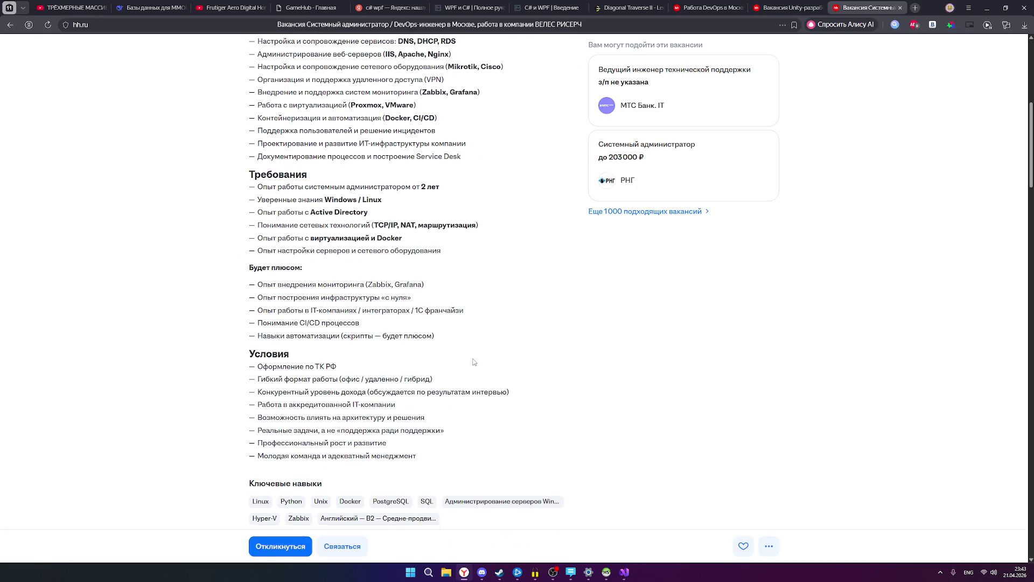
pyautogui.scroll(9, 474, 361)
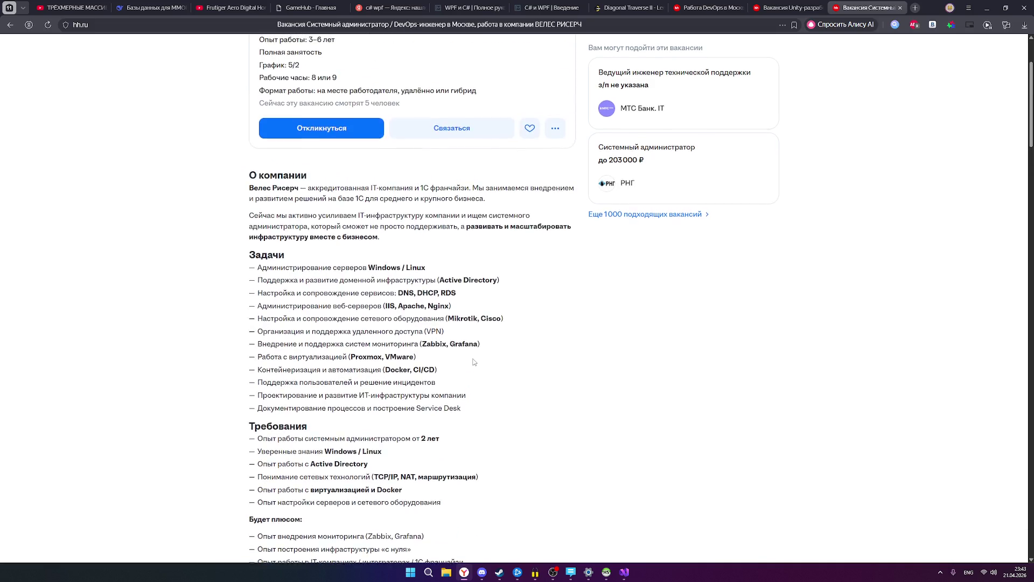
pyautogui.scroll(-1, 474, 362)
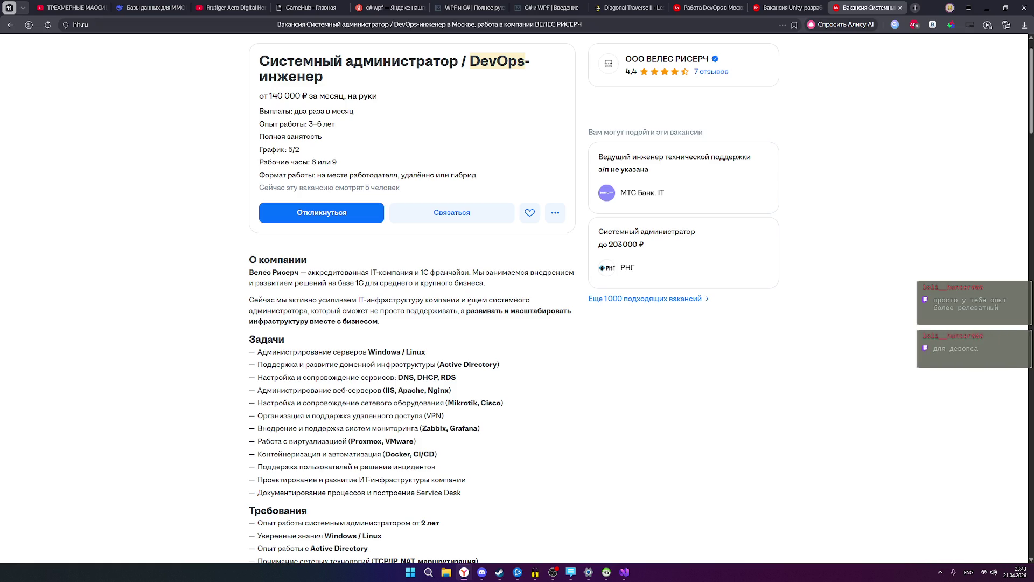
pyautogui.scroll(-5, 508, 348)
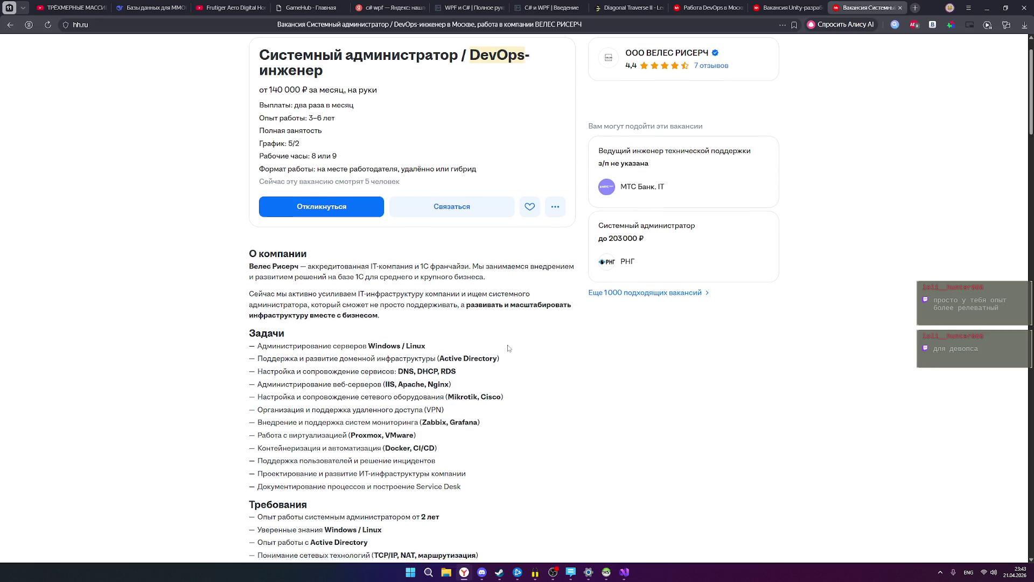
pyautogui.scroll(-3, 507, 348)
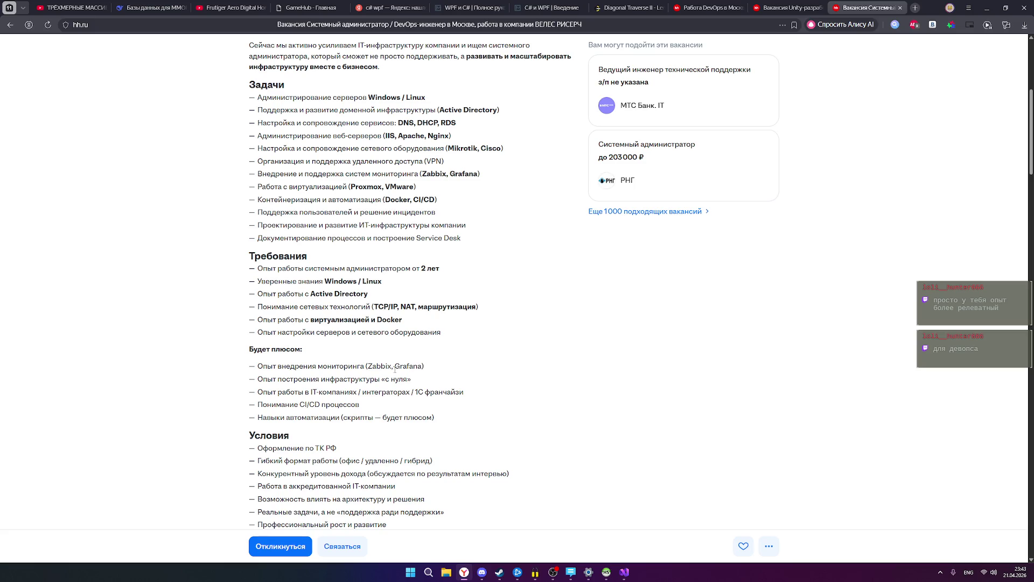
pyautogui.moveTo(390, 368); pyautogui.dragTo(368, 368)
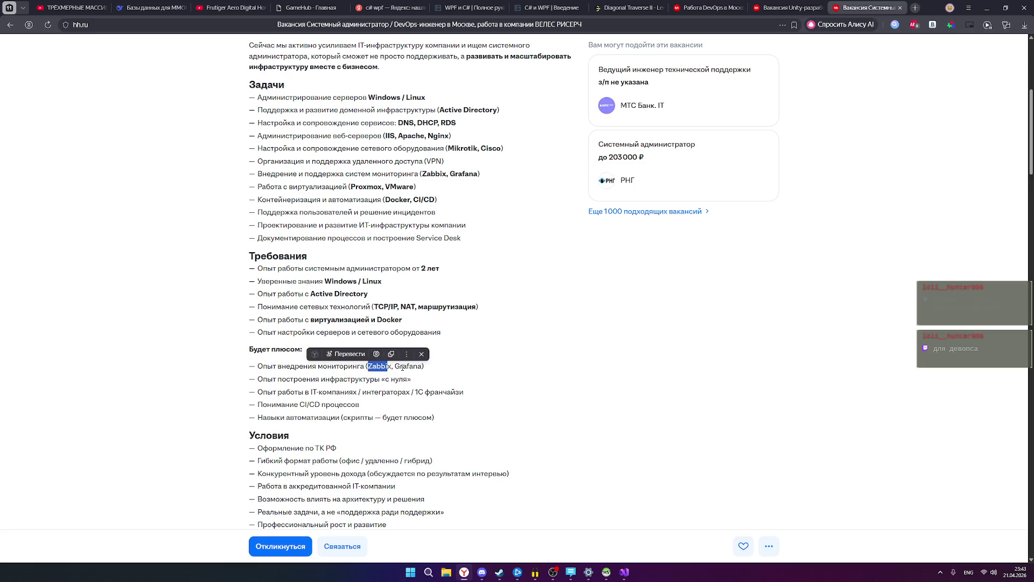
pyautogui.click(402, 367)
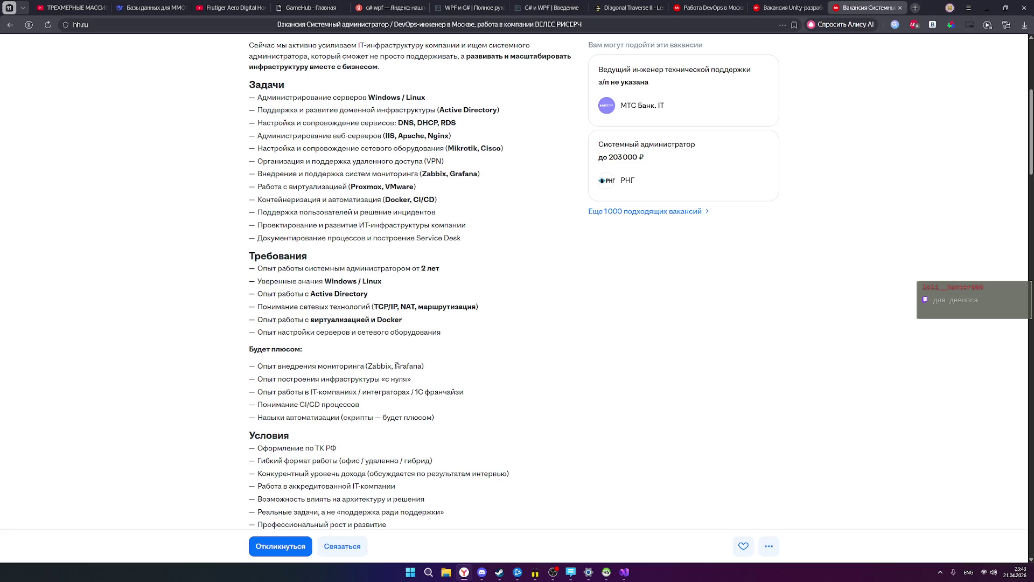
pyautogui.moveTo(396, 367); pyautogui.dragTo(420, 368)
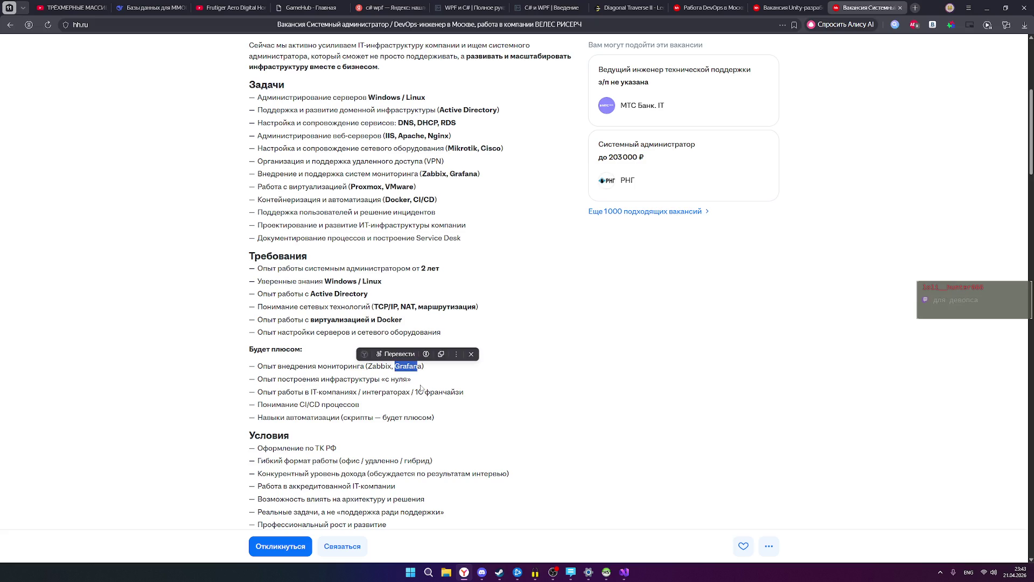
pyautogui.scroll(-1, 452, 405)
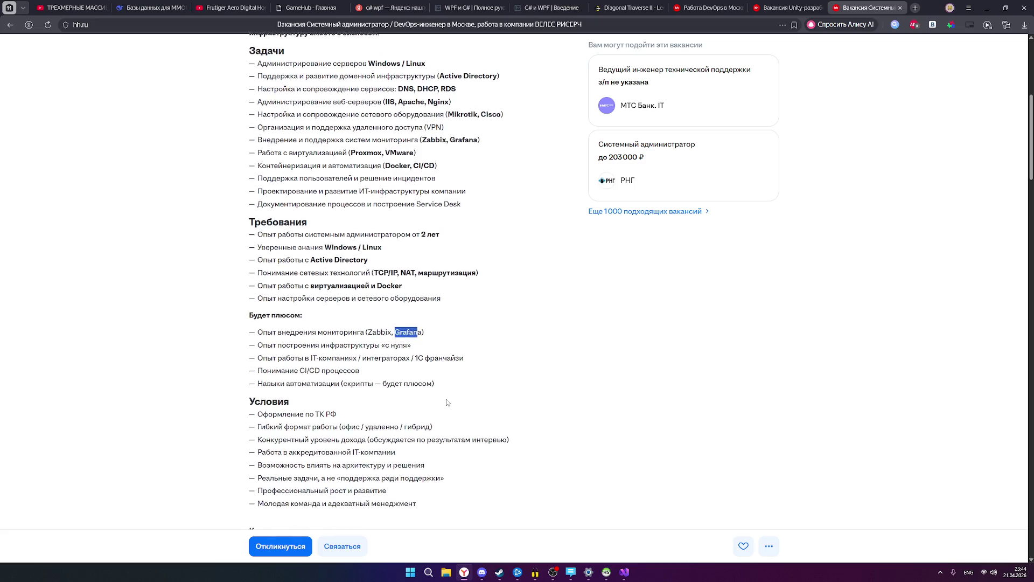
pyautogui.scroll(-4, 447, 402)
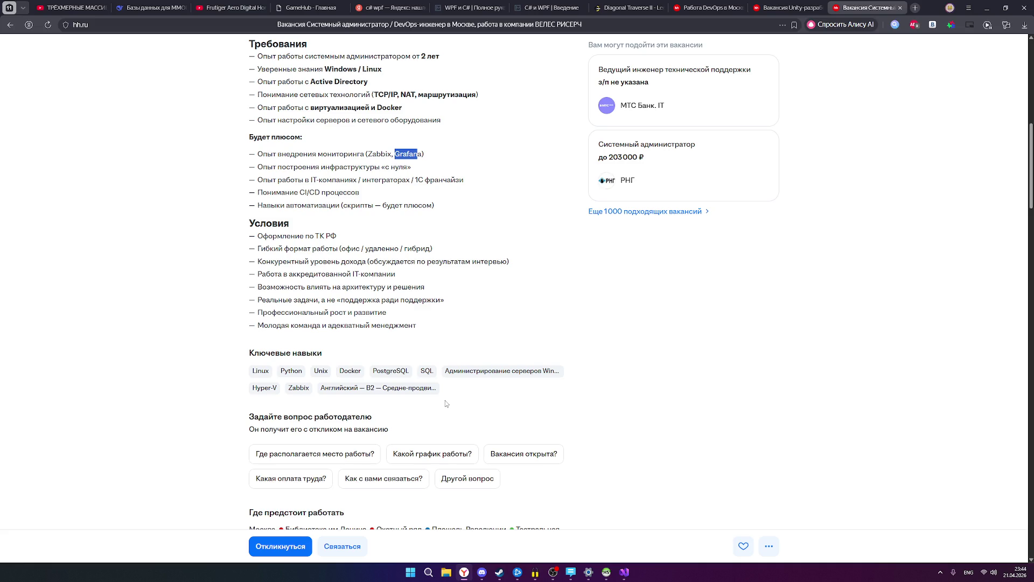
pyautogui.scroll(-2, 445, 399)
pyautogui.scroll(3, 446, 393)
pyautogui.scroll(10, 446, 393)
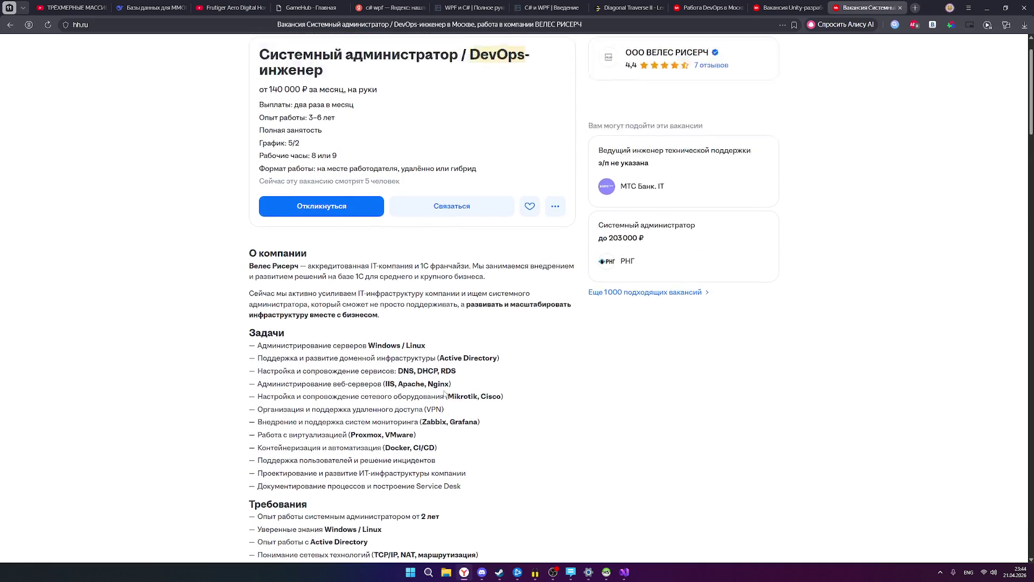
pyautogui.click(9, 25)
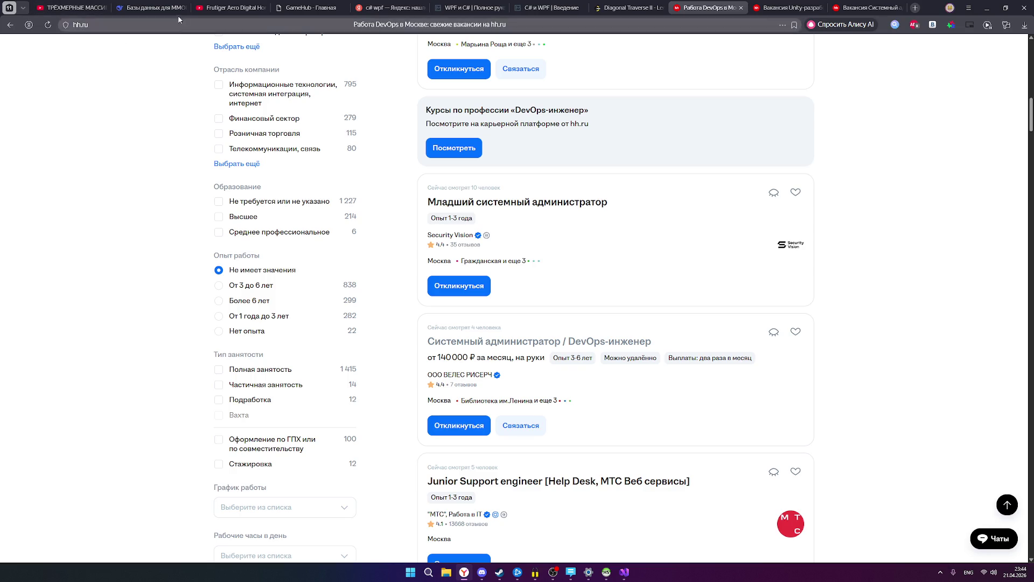
# Resume the Frutiger Aero video and keep it floating over the hh.ru DevOps results.
pyautogui.click(212, 13)
pyautogui.click(618, 320)
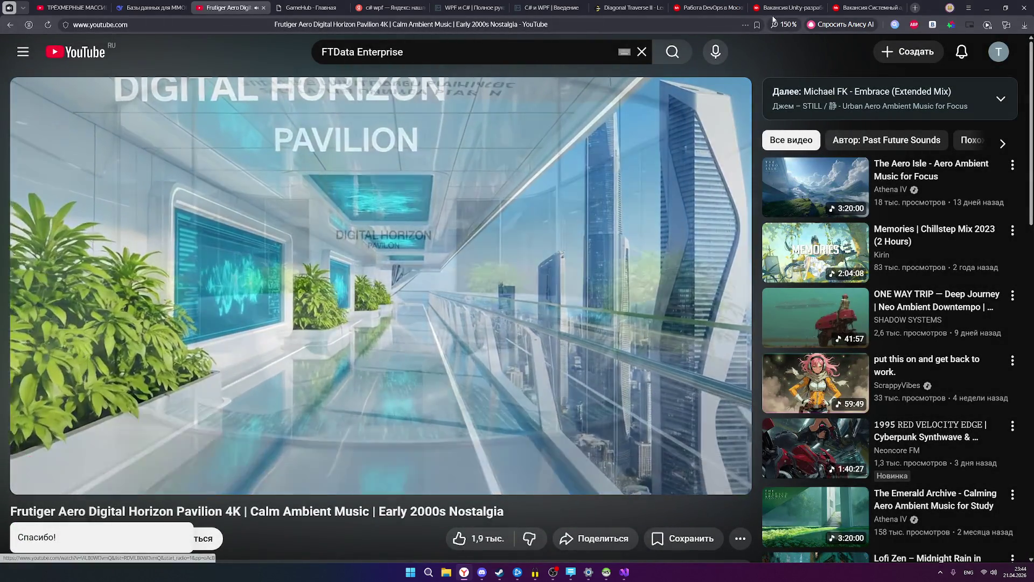
pyautogui.click(790, 8)
pyautogui.click(868, 8)
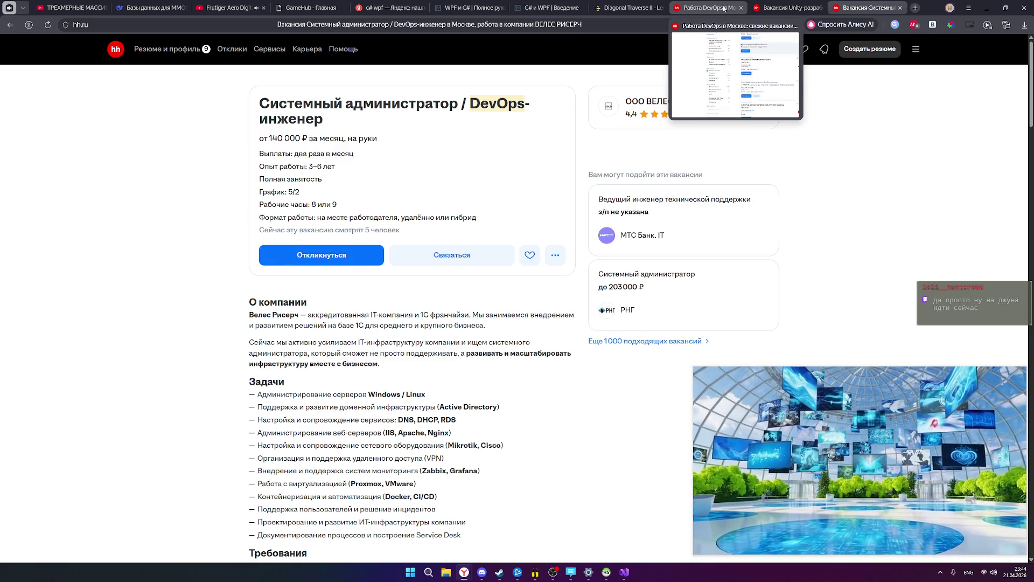
pyautogui.click(724, 9)
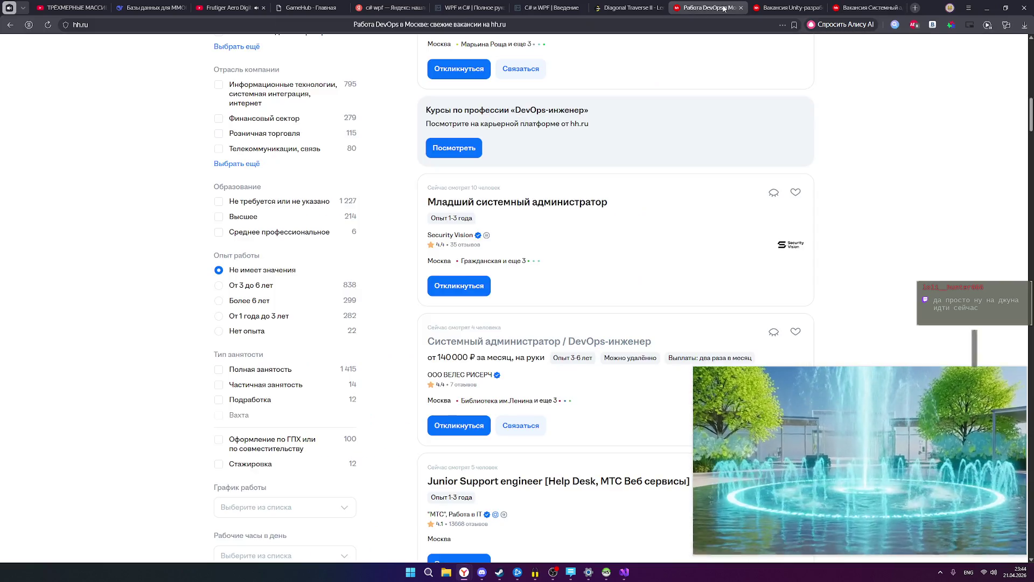
# Close the floating ambient video and dismiss the devops search suggestions.
pyautogui.scroll(10, 617, 196)
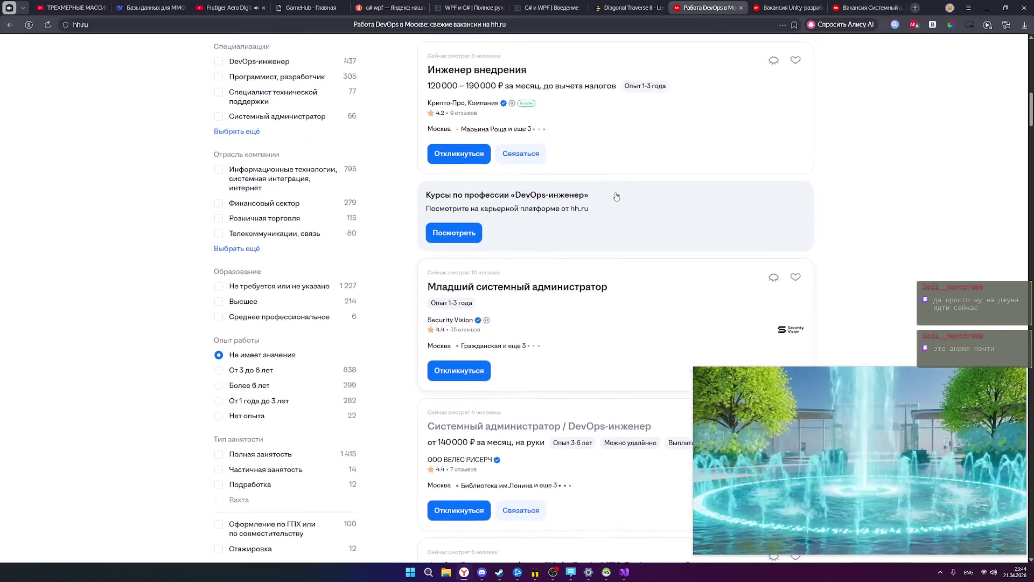
pyautogui.scroll(7, 610, 198)
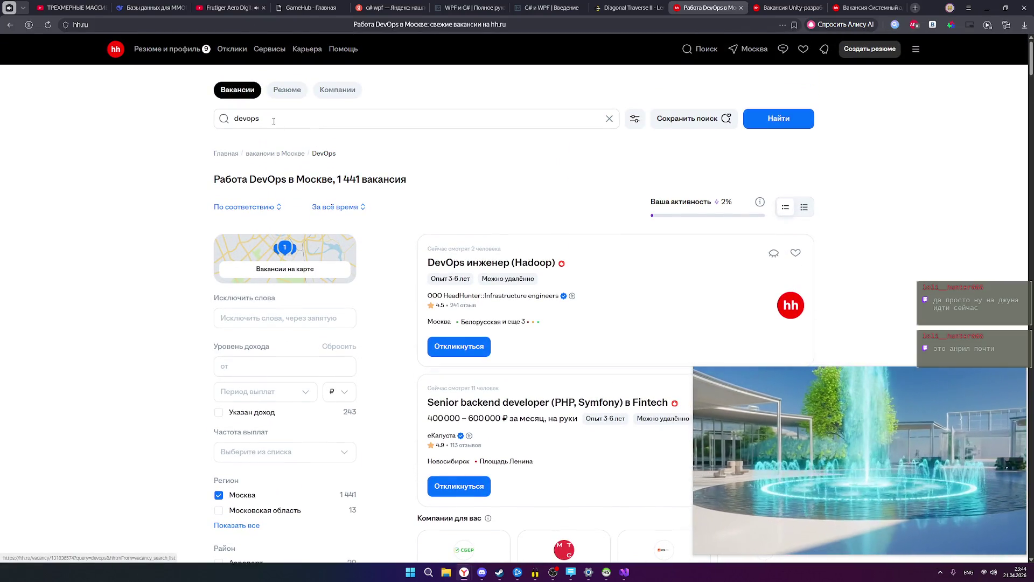
pyautogui.click(273, 118)
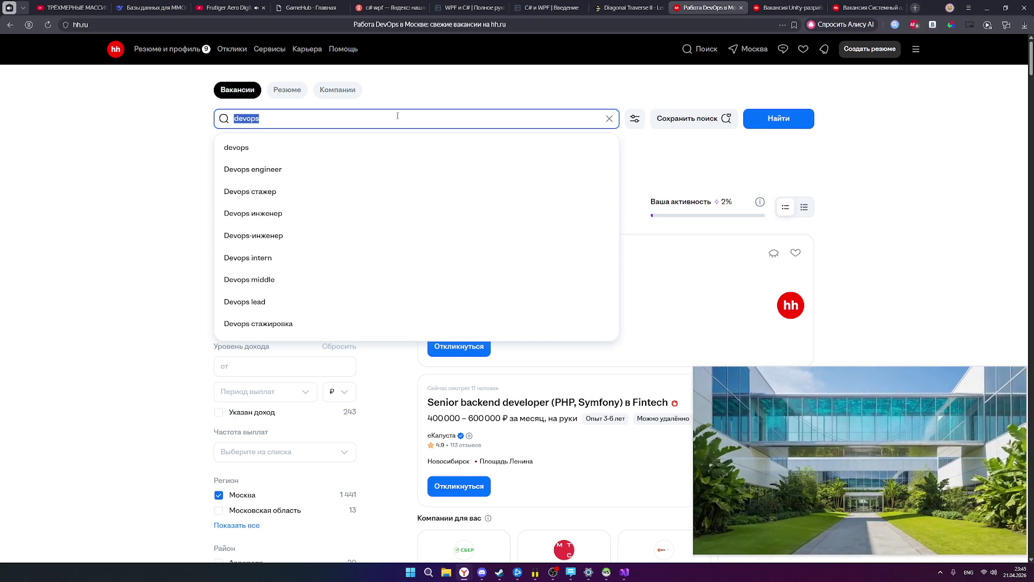
pyautogui.click(1020, 373)
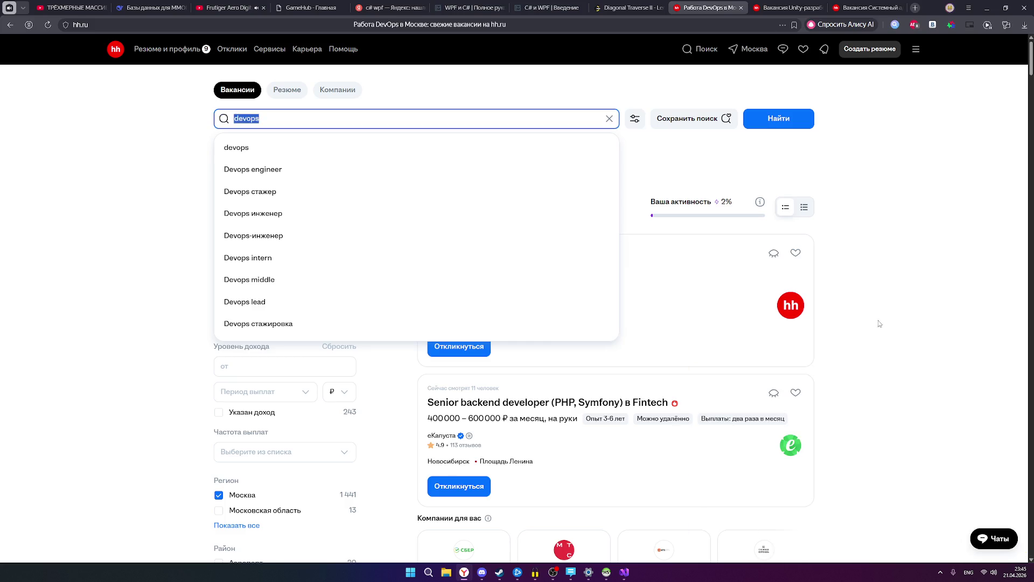
pyautogui.click(913, 311)
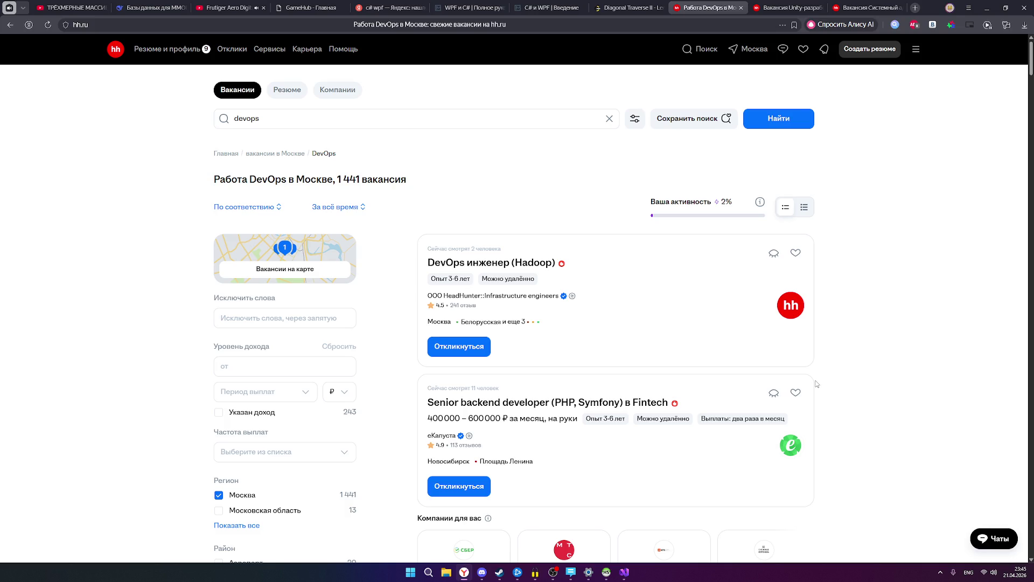
# Scroll through the Moscow DevOps vacancy listings.
pyautogui.scroll(-6, 816, 383)
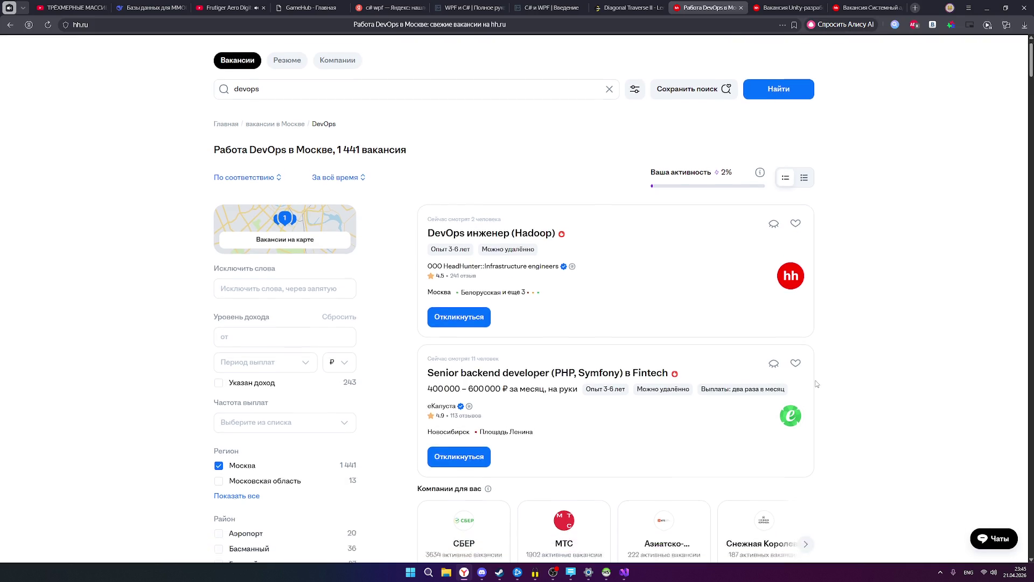
pyautogui.scroll(-5, 816, 383)
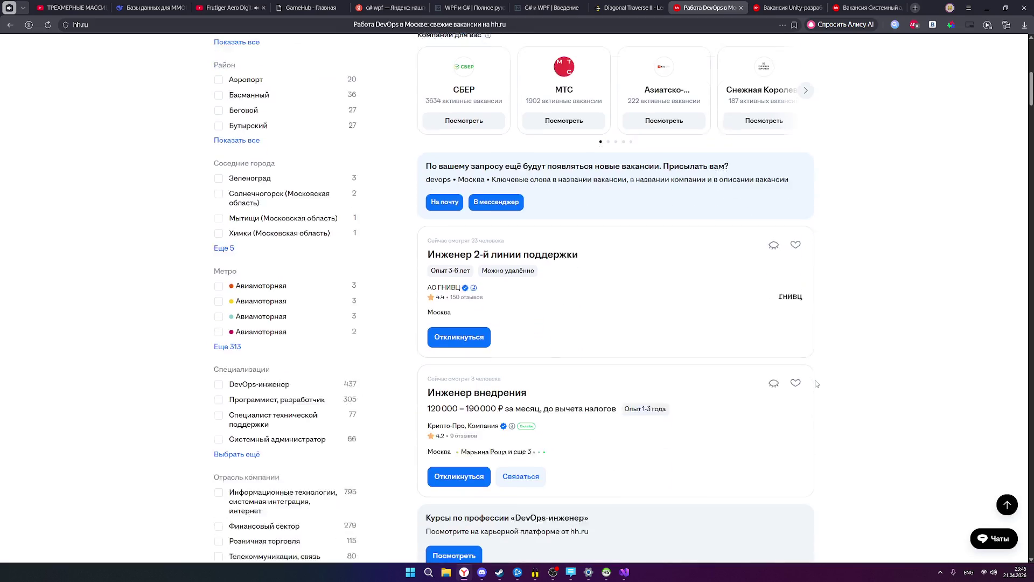
pyautogui.scroll(7, 811, 390)
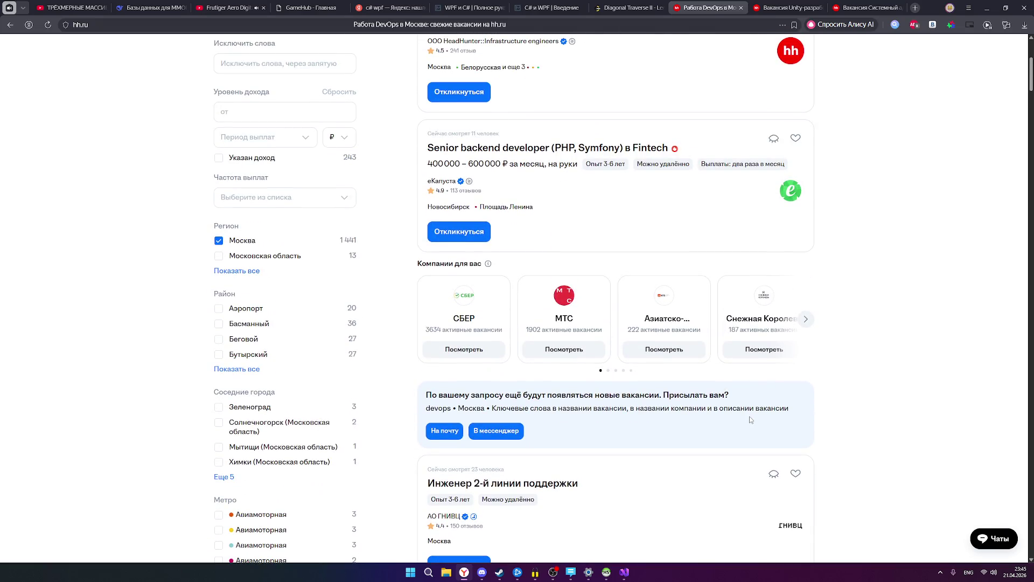
pyautogui.scroll(4, 753, 427)
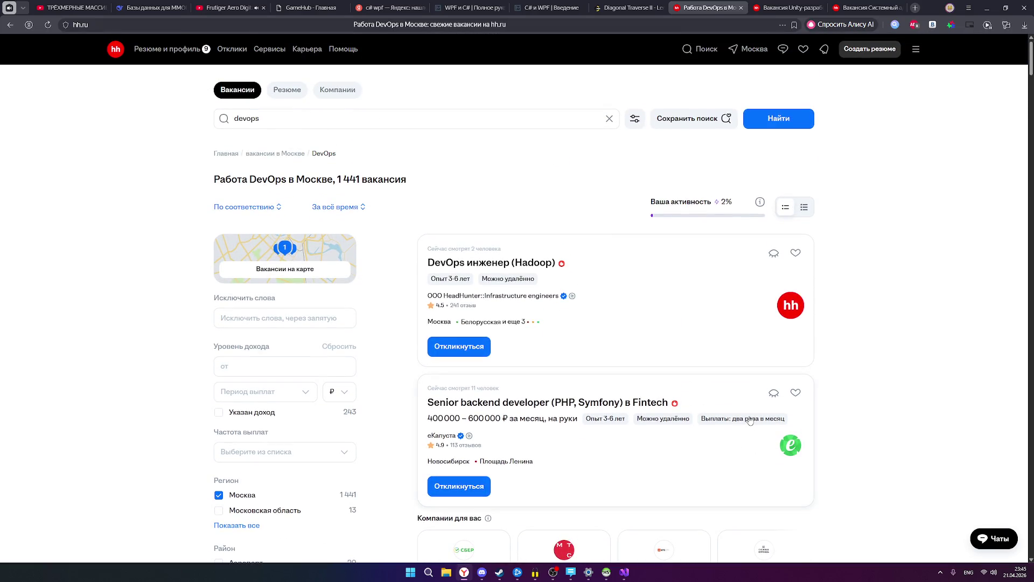
pyautogui.scroll(-2, 732, 381)
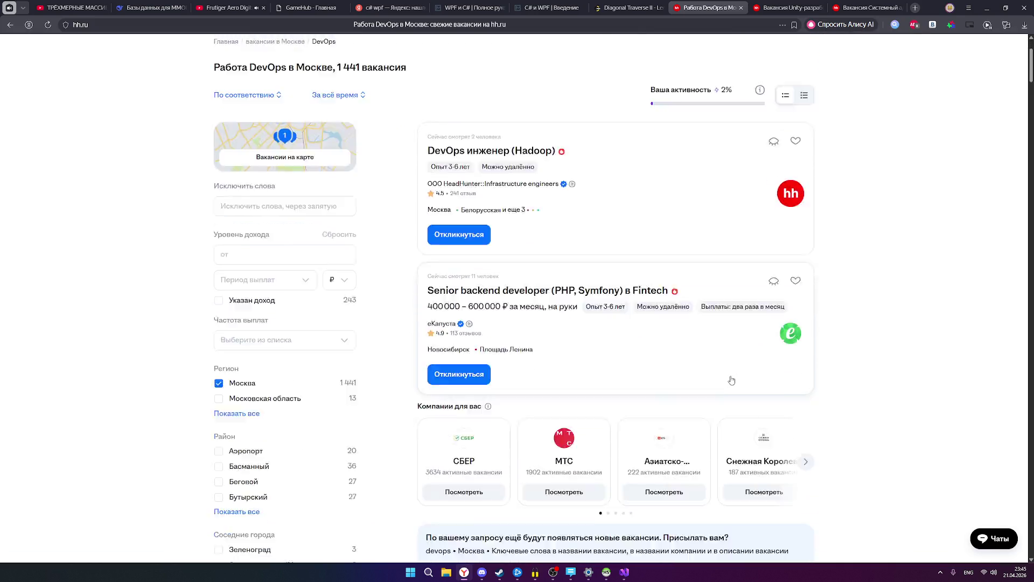
pyautogui.scroll(-3, 731, 380)
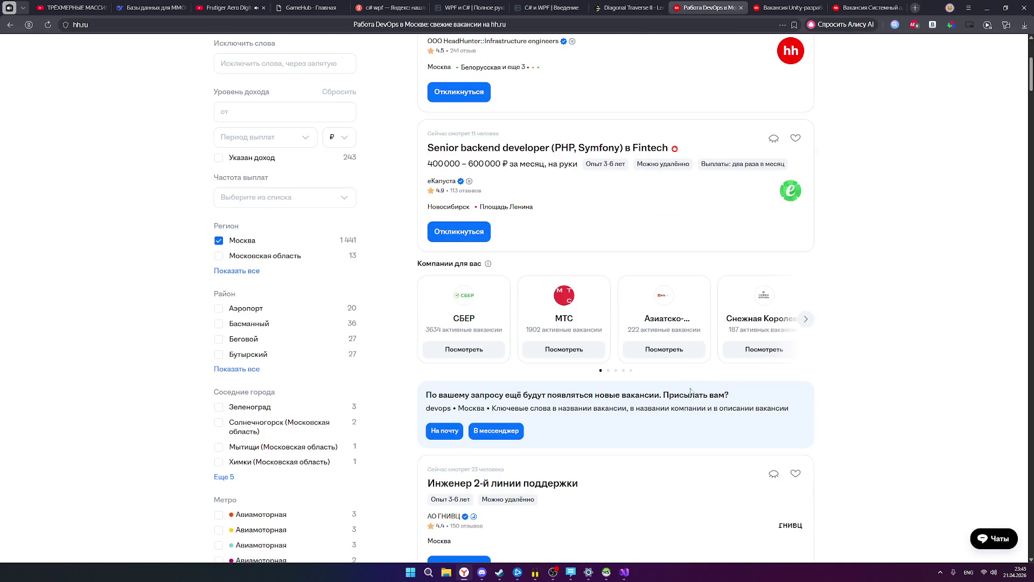
pyautogui.scroll(-6, 691, 390)
pyautogui.scroll(-7, 689, 391)
pyautogui.scroll(20, 689, 391)
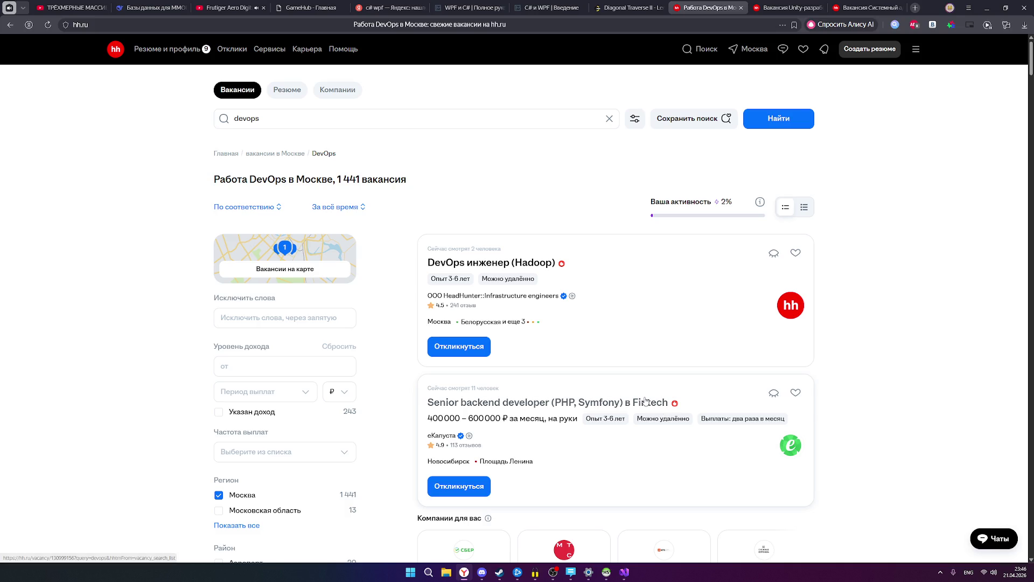
# Open the НОВАТЭРА Системный администратор / DevOps-инженер vacancy (up to 200 000 ₽).
pyautogui.scroll(-2, 660, 402)
pyautogui.scroll(-6, 658, 396)
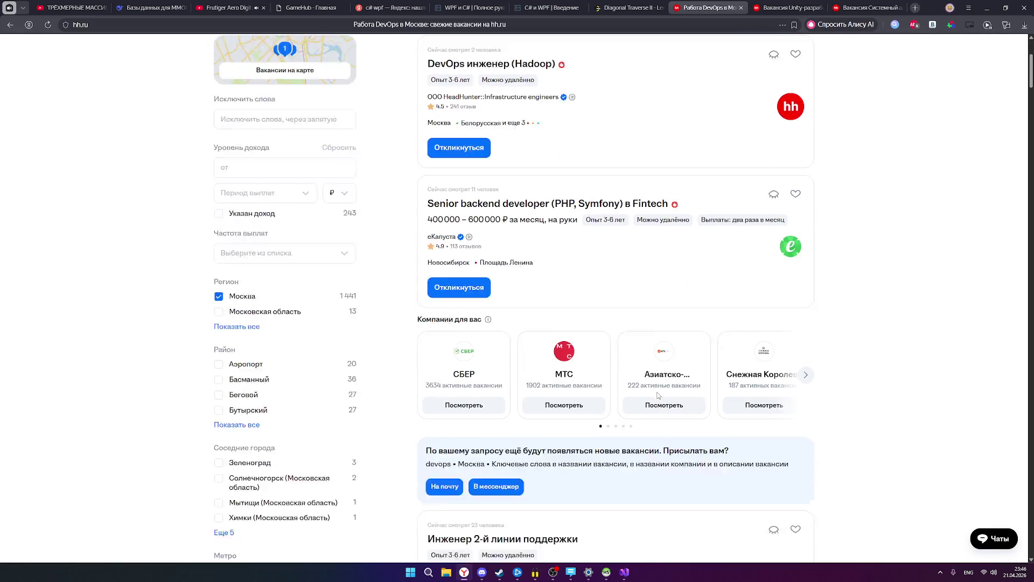
pyautogui.scroll(-7, 658, 396)
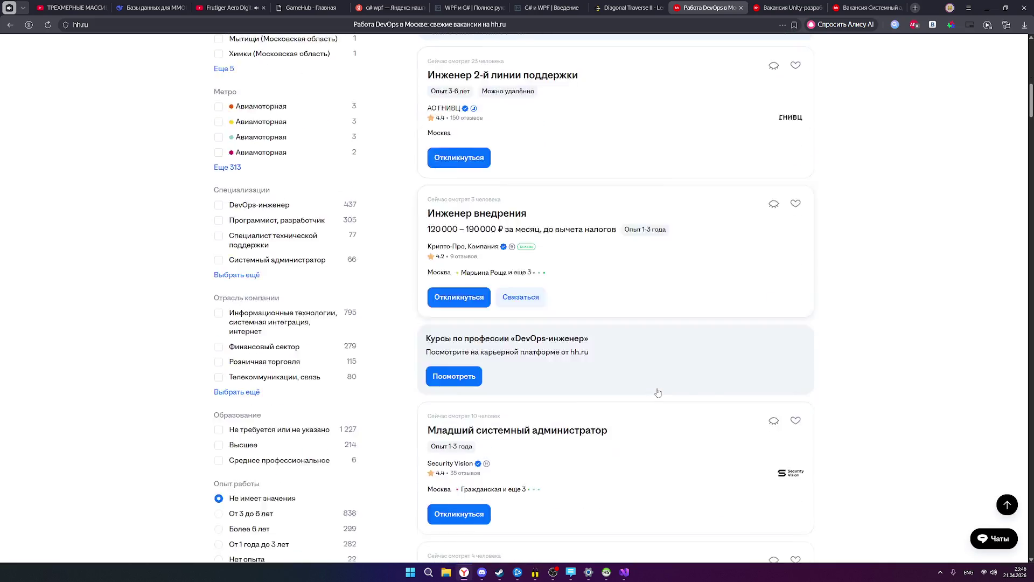
pyautogui.scroll(-2, 658, 393)
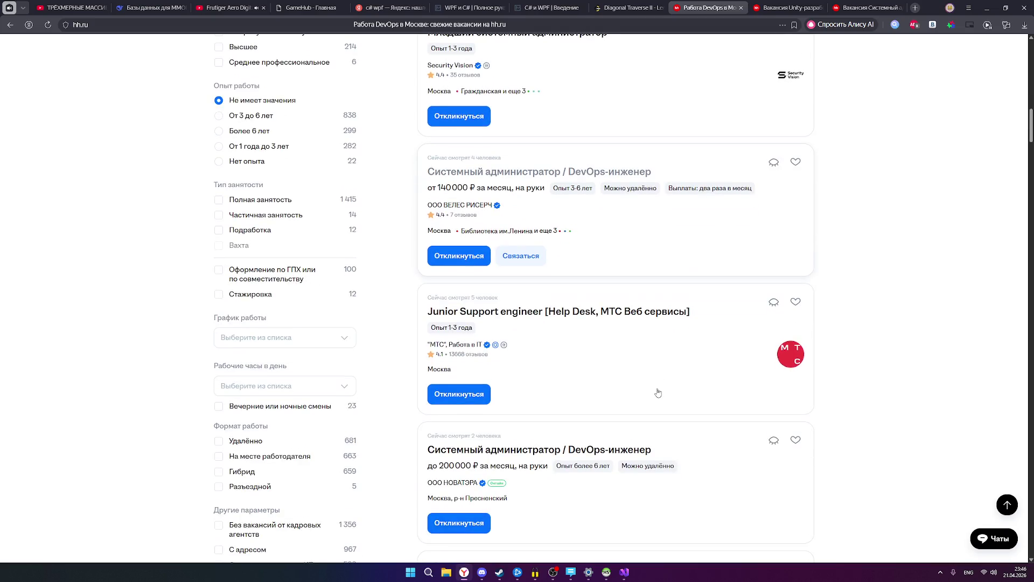
pyautogui.scroll(-1, 658, 393)
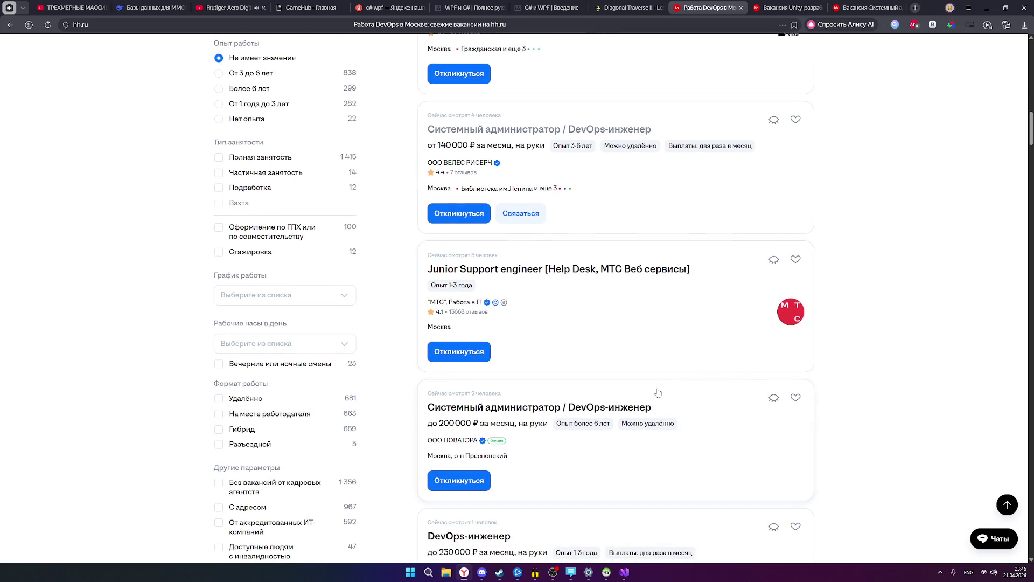
pyautogui.scroll(-1, 658, 392)
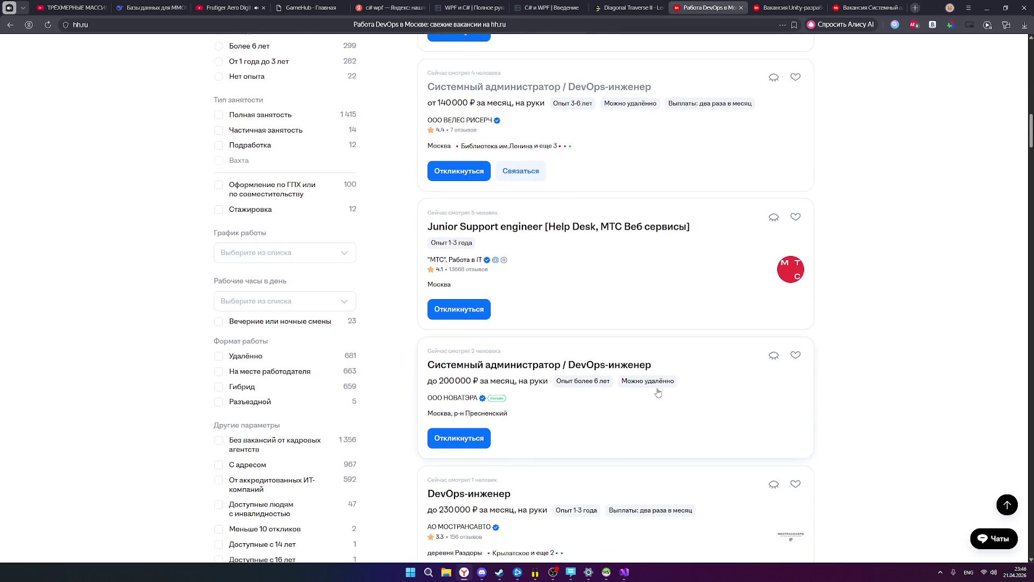
pyautogui.click(515, 369)
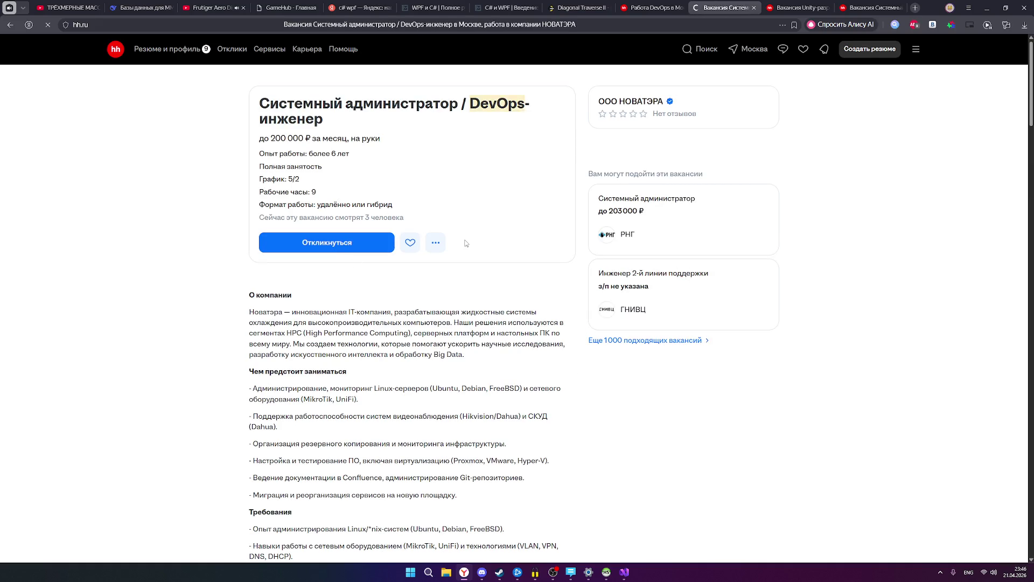
# Highlight the vacancy title and duties: surveillance, backups, testing, Confluence documentation, Git repositories.
pyautogui.moveTo(260, 104); pyautogui.dragTo(459, 106)
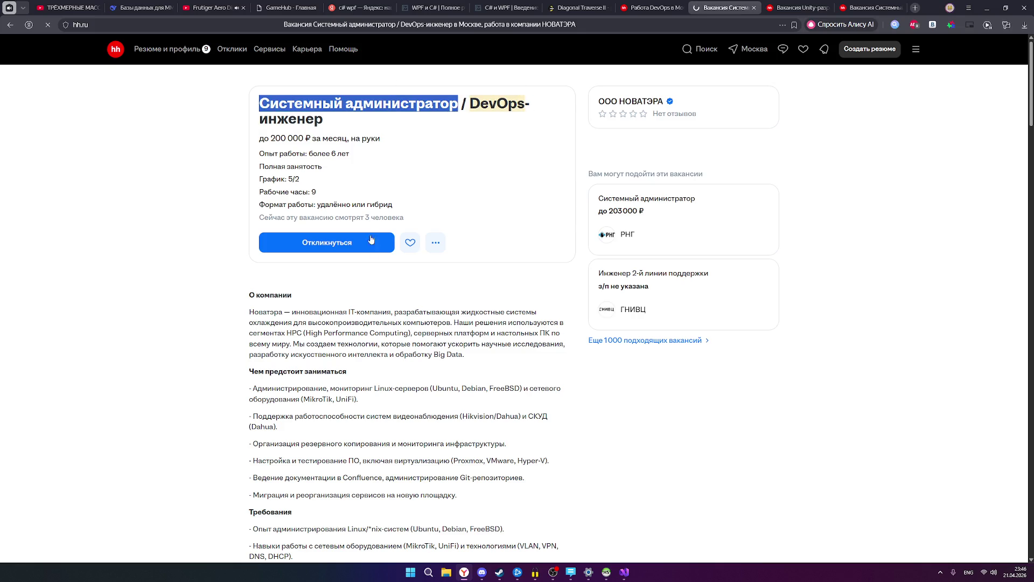
pyautogui.scroll(-1, 396, 302)
pyautogui.moveTo(250, 346)
pyautogui.mouseDown()
pyautogui.moveTo(388, 364)
pyautogui.moveTo(444, 355)
pyautogui.moveTo(360, 359)
pyautogui.mouseUp()
pyautogui.click(278, 382)
pyautogui.moveTo(253, 373)
pyautogui.mouseDown()
pyautogui.moveTo(474, 386)
pyautogui.moveTo(540, 373)
pyautogui.moveTo(502, 383)
pyautogui.mouseUp()
pyautogui.scroll(-1, 328, 365)
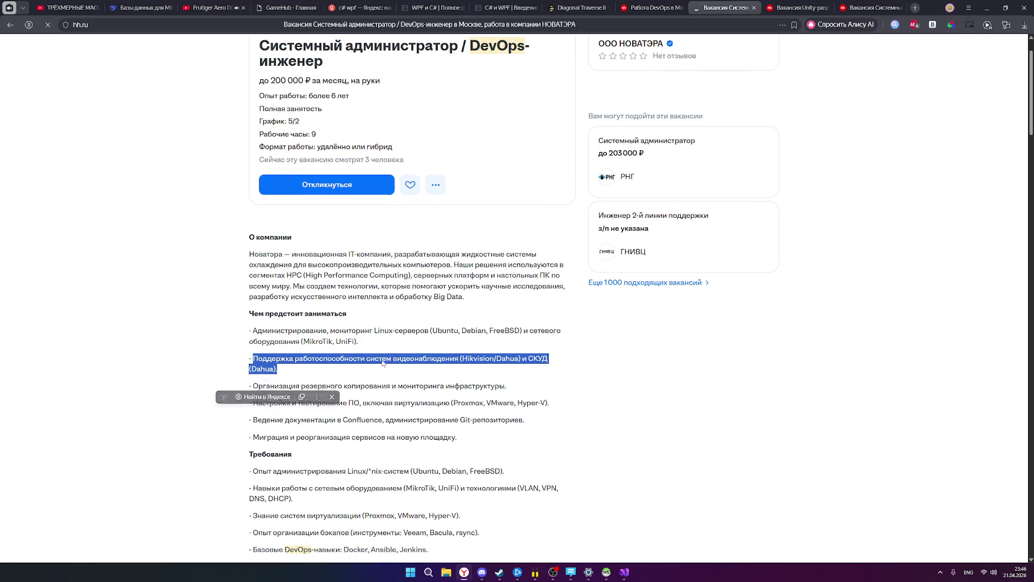
pyautogui.click(382, 360)
pyautogui.moveTo(259, 359); pyautogui.dragTo(507, 360)
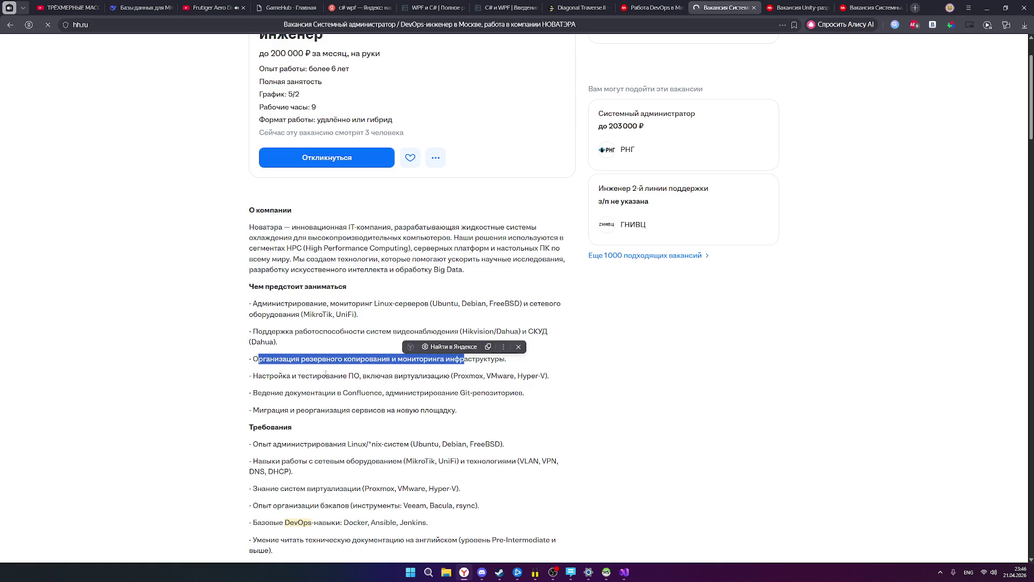
pyautogui.click(267, 378)
pyautogui.moveTo(258, 377); pyautogui.dragTo(547, 380)
pyautogui.moveTo(258, 394)
pyautogui.mouseDown()
pyautogui.moveTo(450, 390)
pyautogui.moveTo(367, 393)
pyautogui.moveTo(385, 392)
pyautogui.mouseUp()
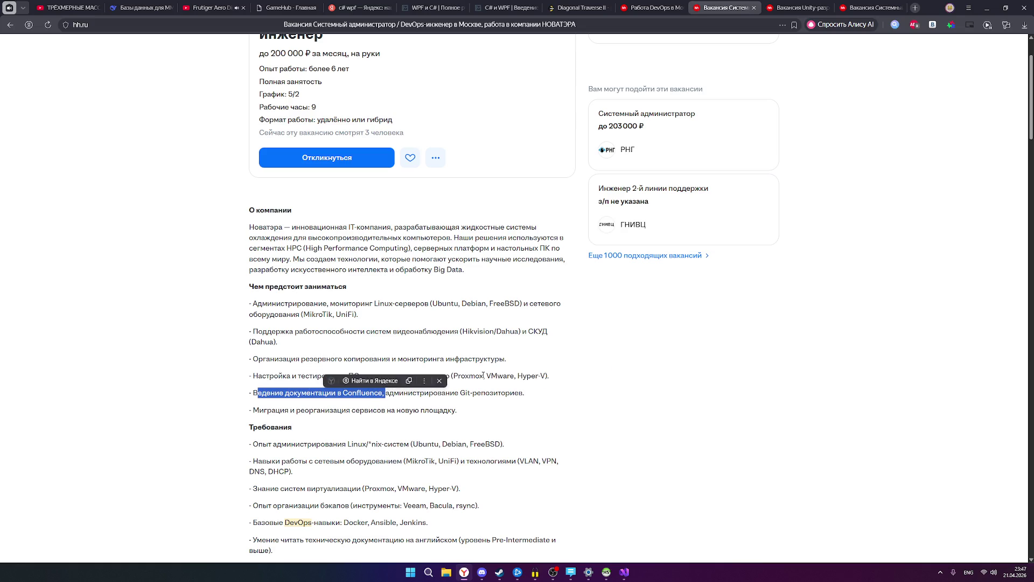
pyautogui.click(317, 391)
pyautogui.moveTo(258, 394); pyautogui.dragTo(525, 396)
pyautogui.click(320, 409)
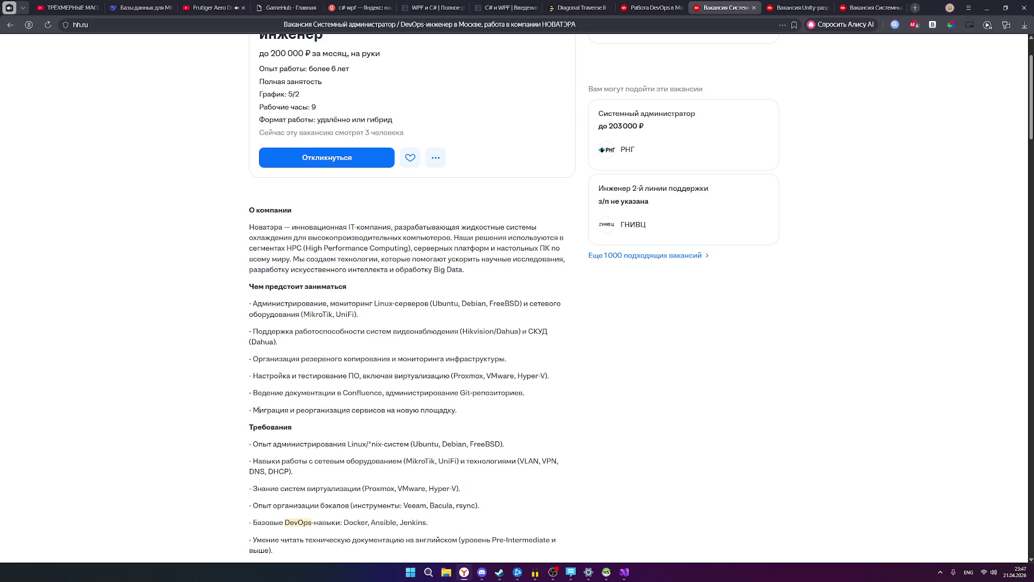
pyautogui.moveTo(452, 393); pyautogui.dragTo(486, 392)
pyautogui.click(383, 393)
pyautogui.moveTo(384, 393)
pyautogui.mouseDown()
pyautogui.moveTo(527, 393)
pyautogui.moveTo(251, 391)
pyautogui.moveTo(456, 423)
pyautogui.moveTo(459, 413)
pyautogui.mouseUp()
pyautogui.click(325, 404)
pyautogui.click(263, 407)
# Highlight the requirements: migration, networking, virtualization, backups, DevOps skills, Jenkins, English documentation.
pyautogui.scroll(-1, 380, 388)
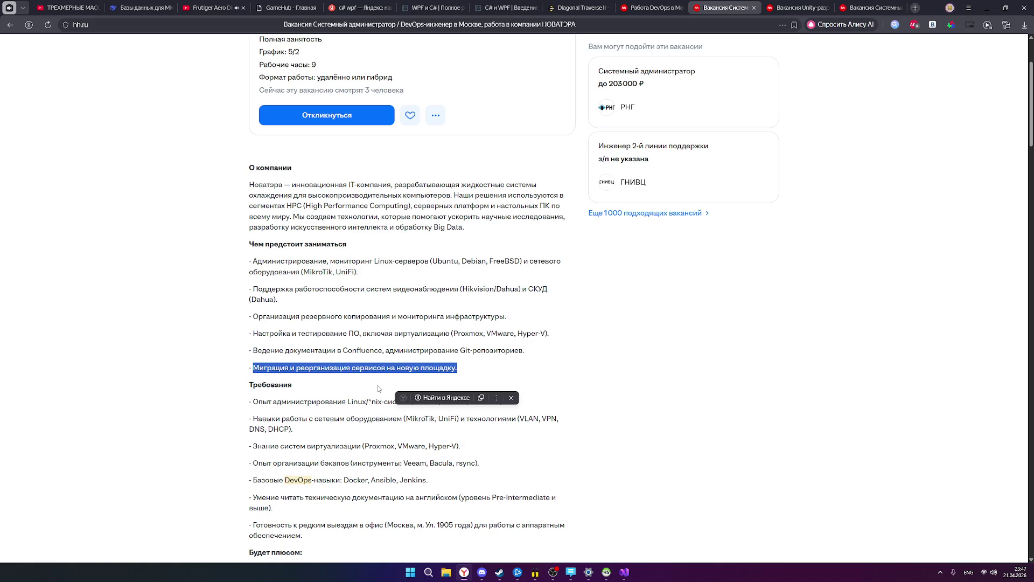
pyautogui.click(395, 377)
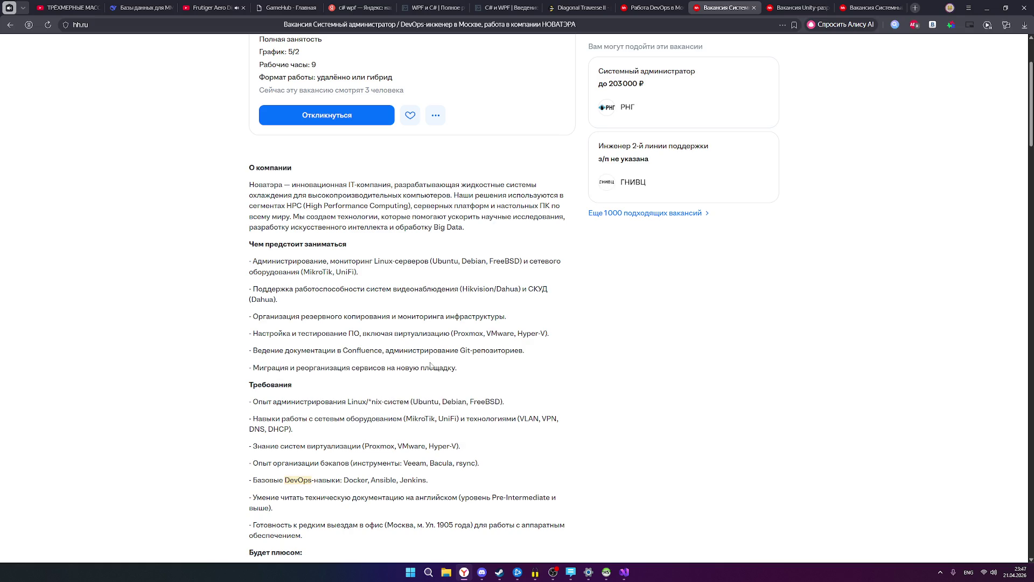
pyautogui.moveTo(458, 370)
pyautogui.mouseDown()
pyautogui.moveTo(248, 370)
pyautogui.moveTo(259, 359)
pyautogui.moveTo(511, 367)
pyautogui.mouseUp()
pyautogui.scroll(-1, 345, 400)
pyautogui.click(347, 386)
pyautogui.moveTo(252, 376); pyautogui.dragTo(419, 393)
pyautogui.click(353, 419)
pyautogui.moveTo(275, 403)
pyautogui.mouseDown()
pyautogui.moveTo(464, 404)
pyautogui.moveTo(451, 409)
pyautogui.mouseUp()
pyautogui.click(394, 430)
pyautogui.moveTo(263, 419); pyautogui.dragTo(487, 424)
pyautogui.click(411, 440)
pyautogui.moveTo(255, 436); pyautogui.dragTo(429, 438)
pyautogui.click(419, 438)
pyautogui.doubleClick(419, 438)
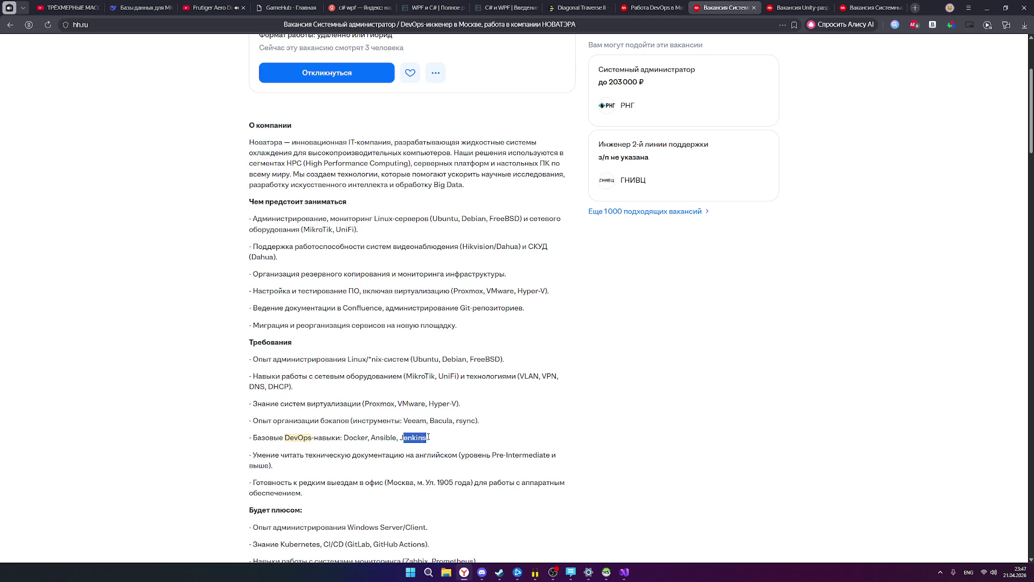
pyautogui.scroll(-1, 419, 438)
pyautogui.click(257, 411)
pyautogui.moveTo(257, 413); pyautogui.dragTo(314, 425)
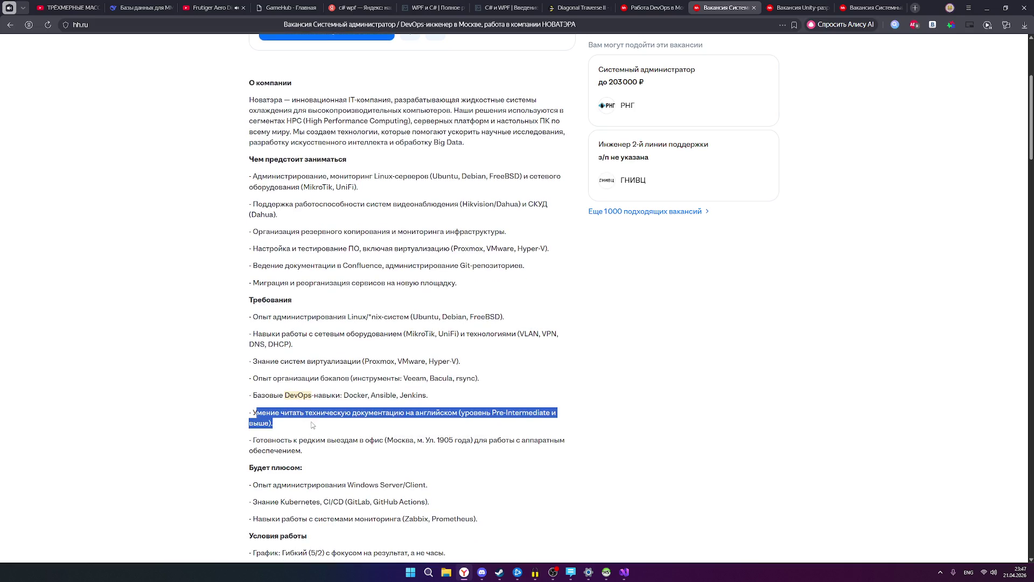
# Go back to the DevOps vacancy search results.
pyautogui.scroll(-2, 415, 442)
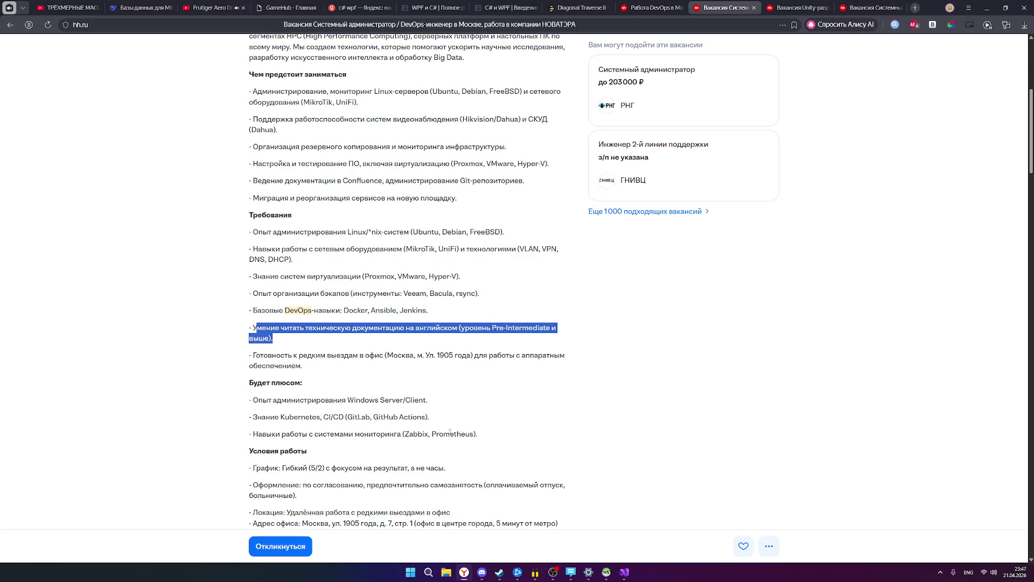
pyautogui.scroll(5, 450, 431)
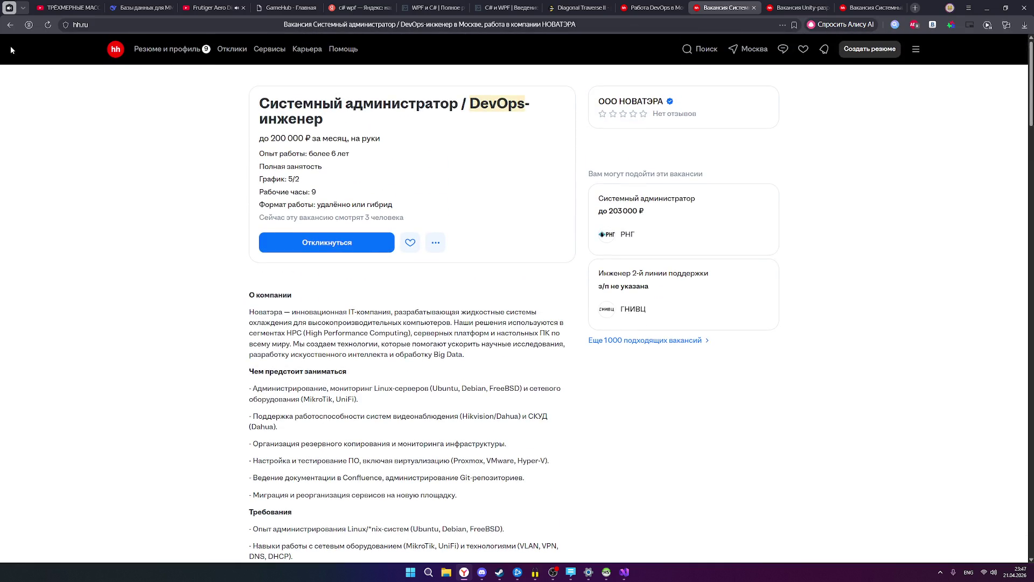
pyautogui.click(10, 25)
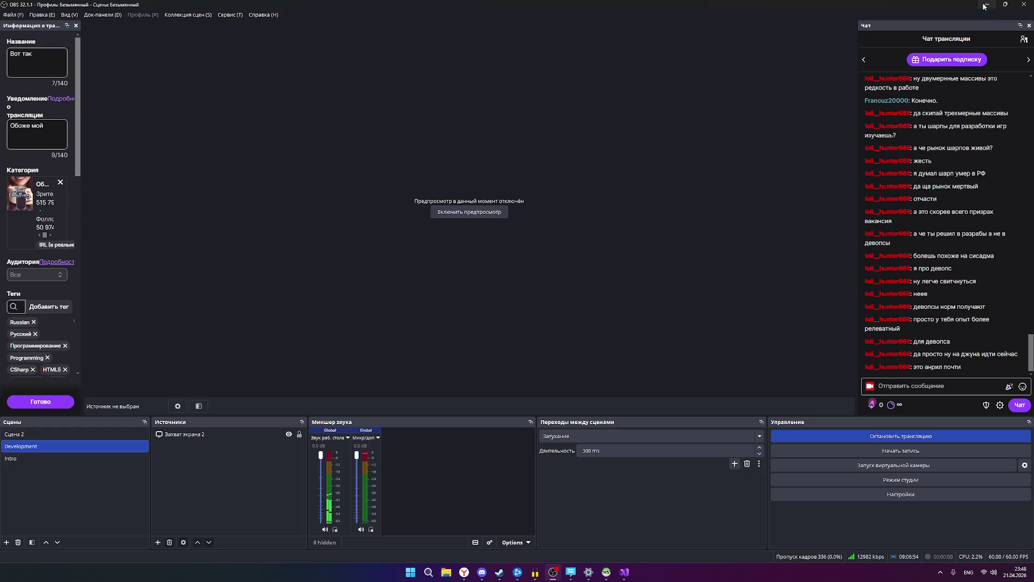
# Scroll through the DevOps results, then jump back to the top of the list.
pyautogui.scroll(-3, 720, 291)
pyautogui.scroll(-7, 724, 300)
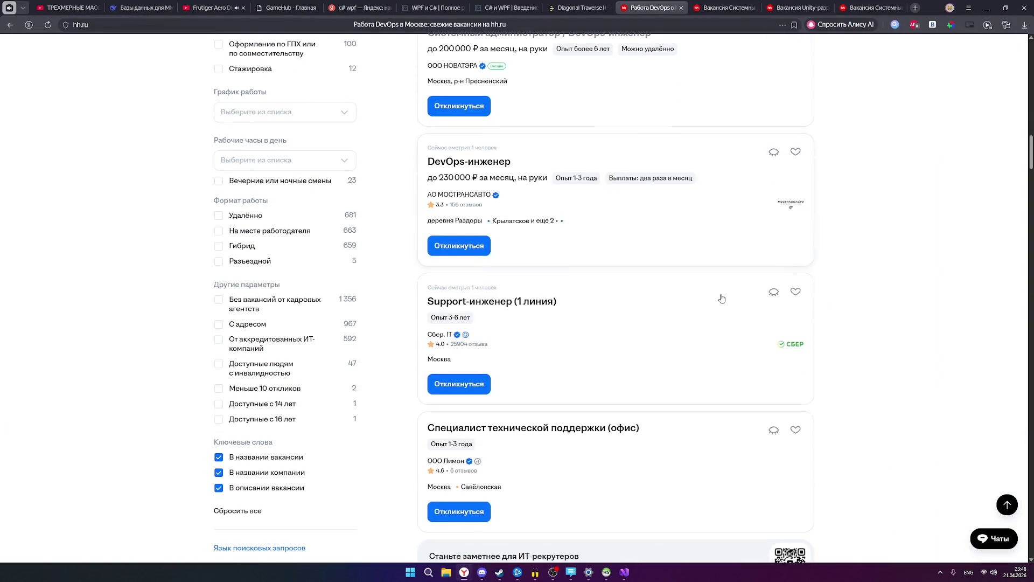
pyautogui.scroll(-2, 722, 298)
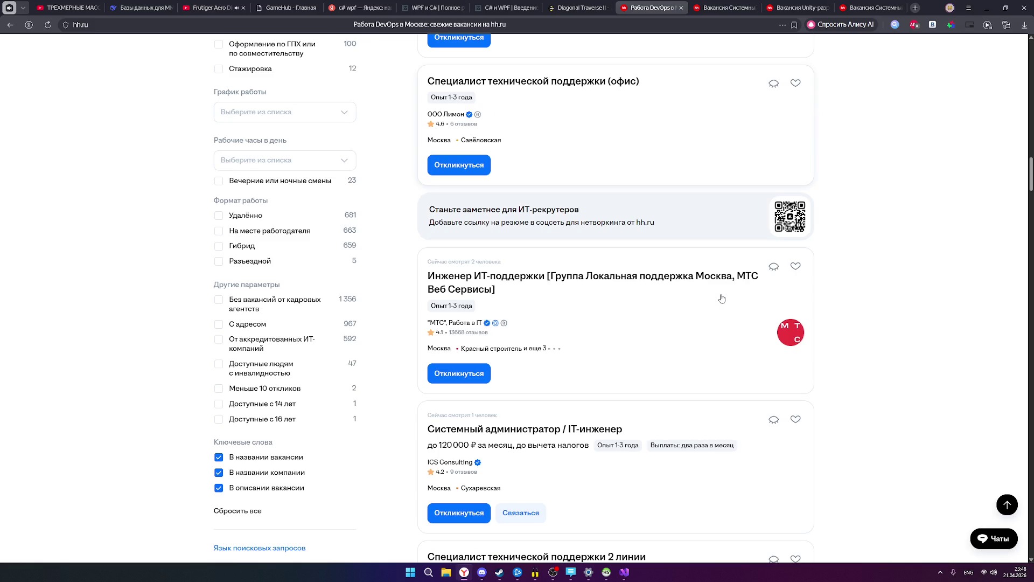
pyautogui.scroll(-8, 722, 298)
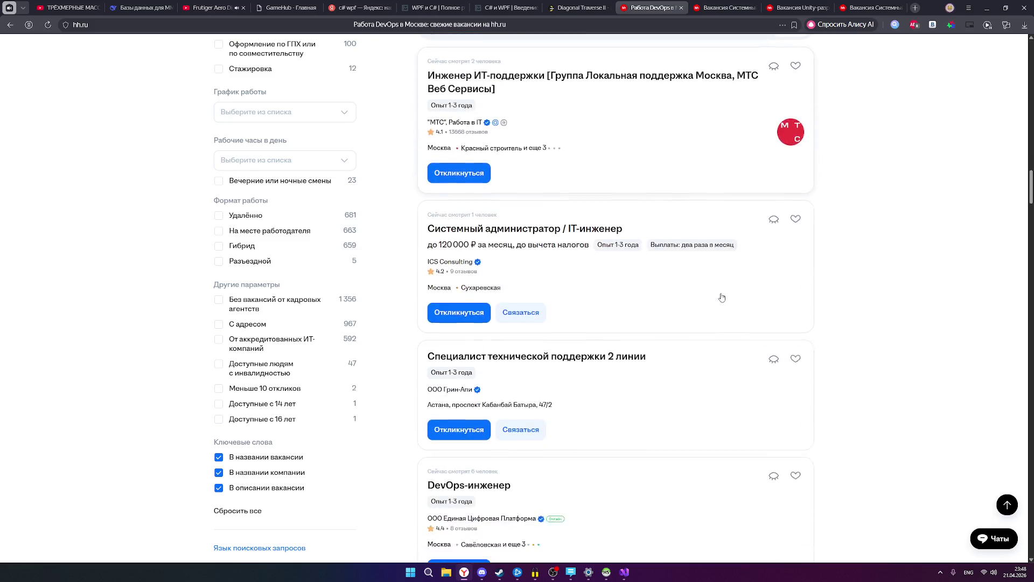
pyautogui.scroll(-2, 754, 302)
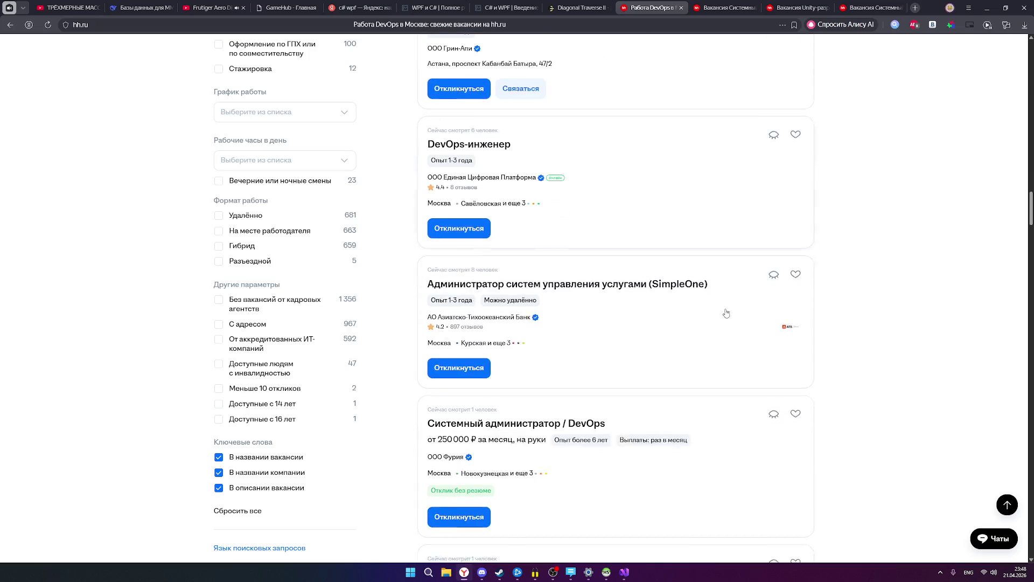
pyautogui.scroll(-20, 1013, 511)
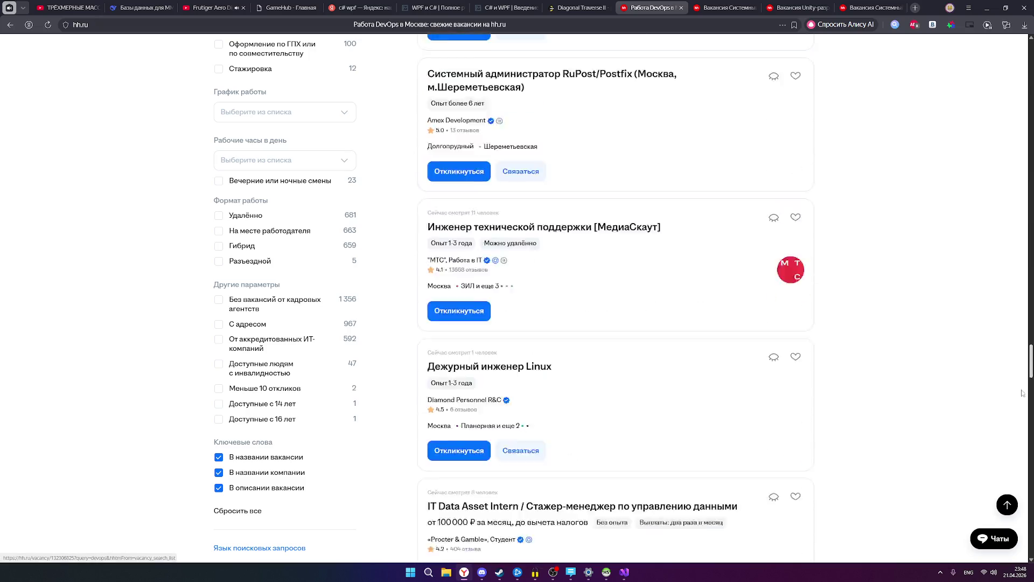
pyautogui.click(1011, 509)
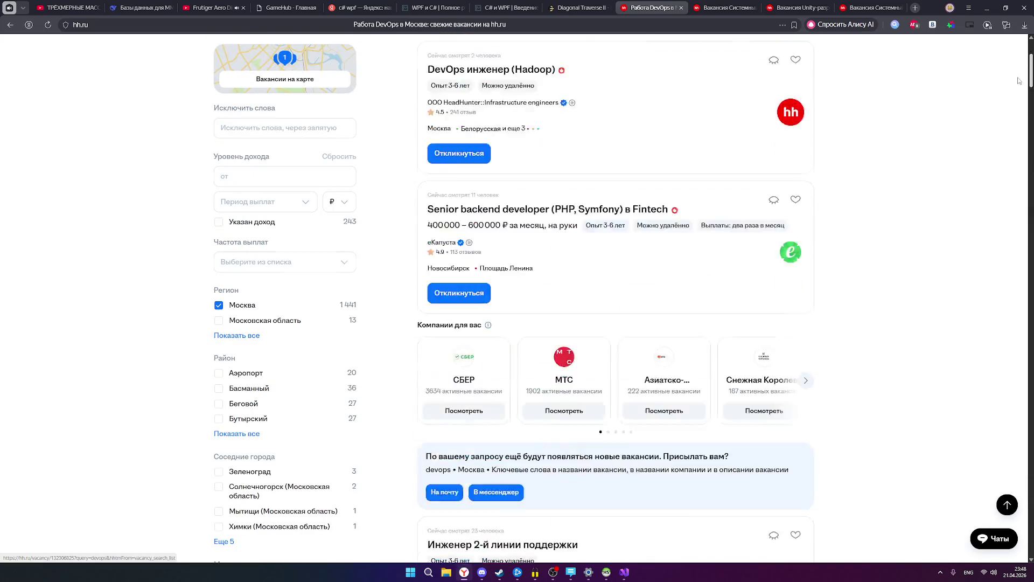
pyautogui.scroll(-2, 1017, 76)
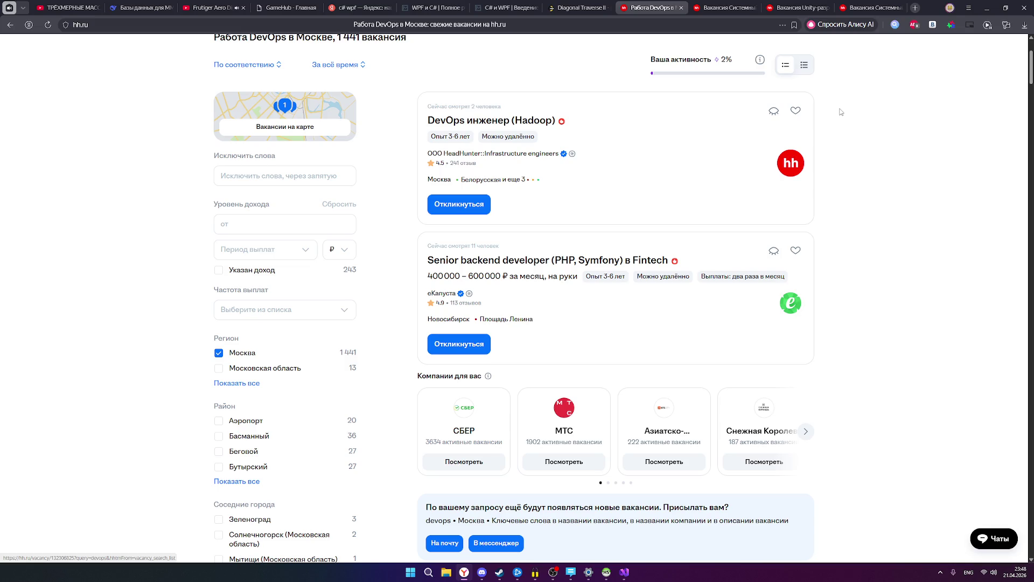
pyautogui.scroll(2, 858, 144)
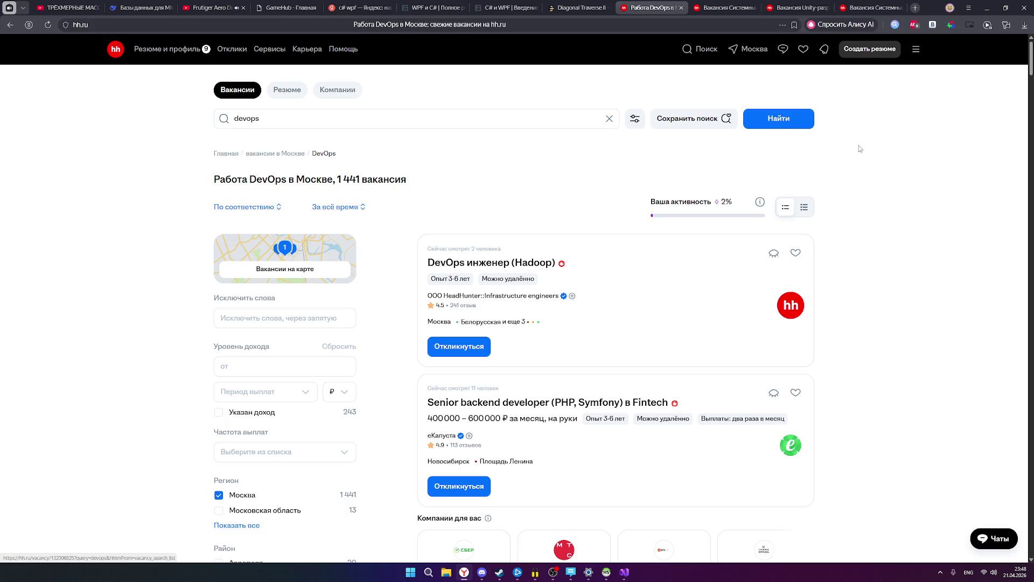
# Find and open the Альтео Софт Системный администратор vacancy paying 230 000–250 000 ₽.
pyautogui.scroll(-5, 860, 149)
pyautogui.scroll(-4, 860, 149)
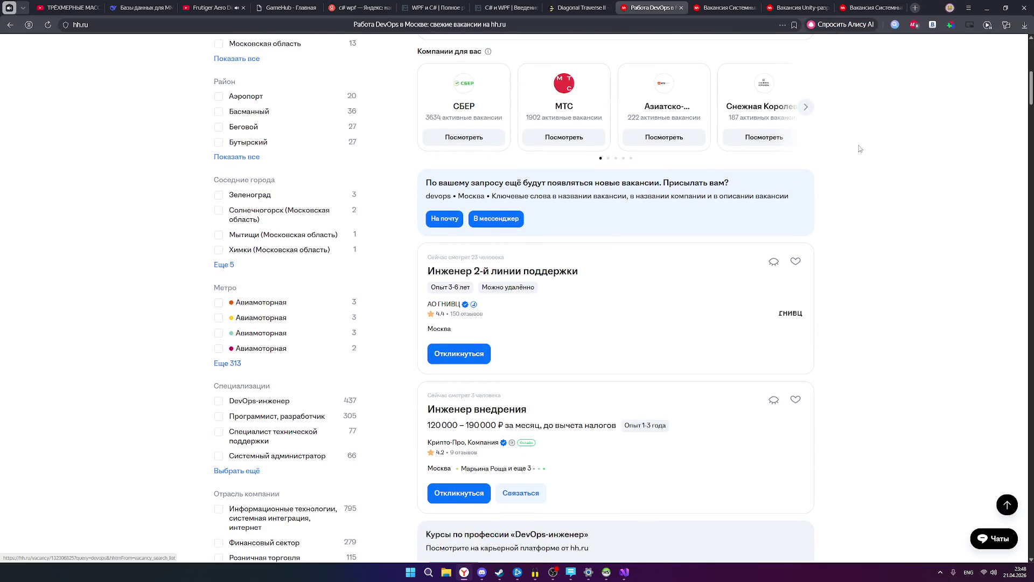
pyautogui.scroll(-3, 860, 149)
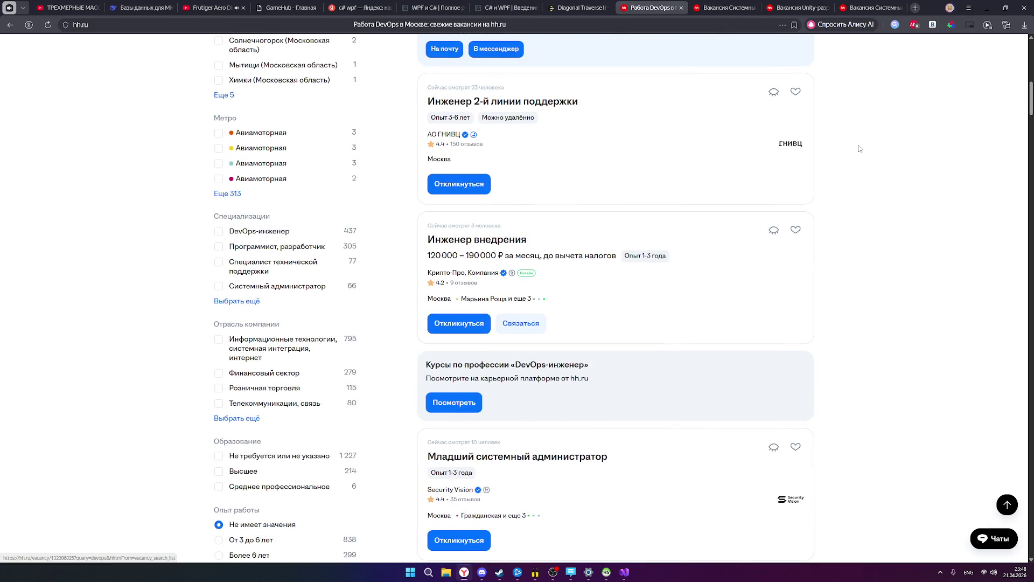
pyautogui.scroll(-3, 860, 149)
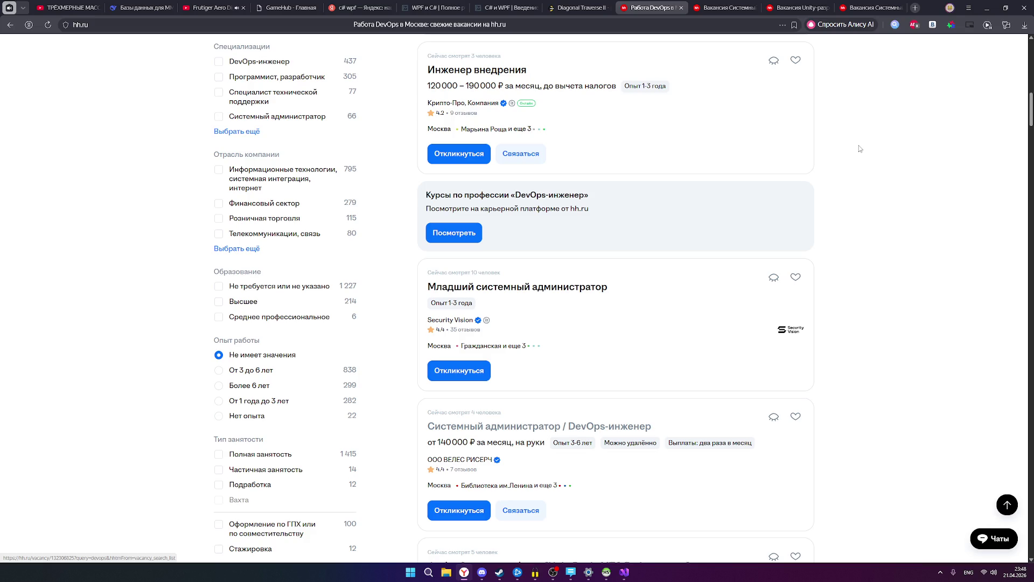
pyautogui.scroll(-2, 861, 148)
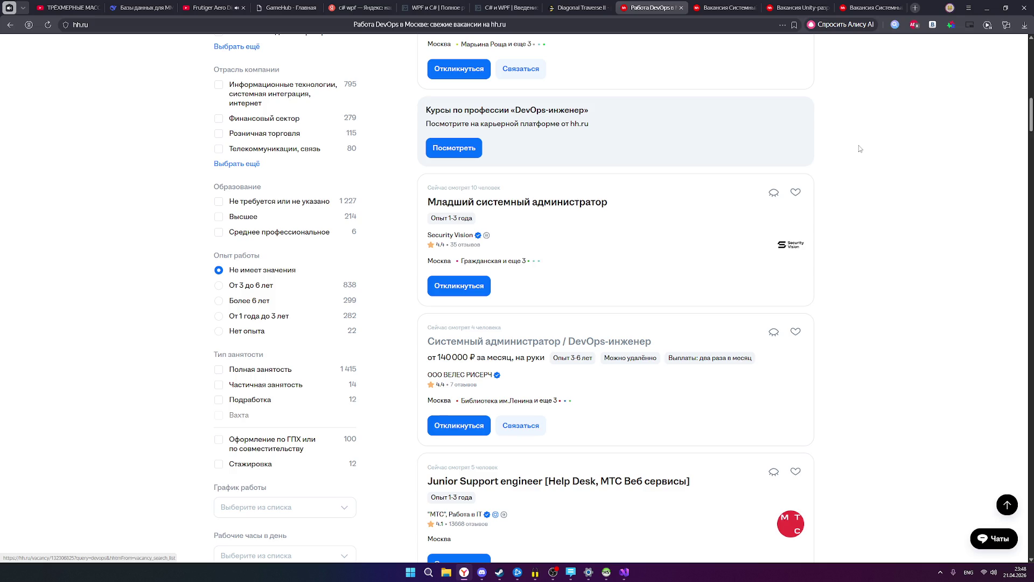
pyautogui.scroll(-4, 861, 148)
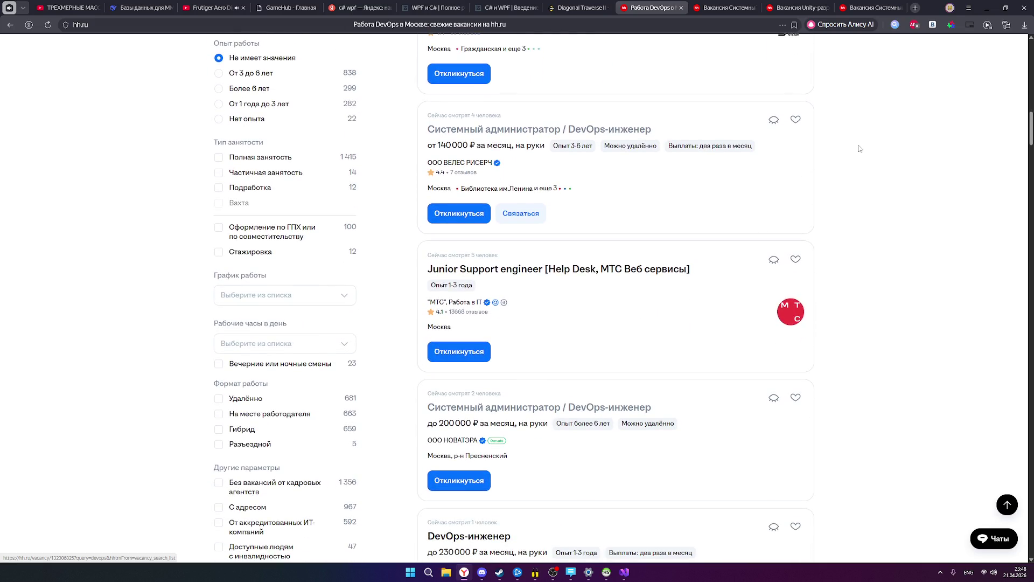
pyautogui.scroll(-2, 861, 149)
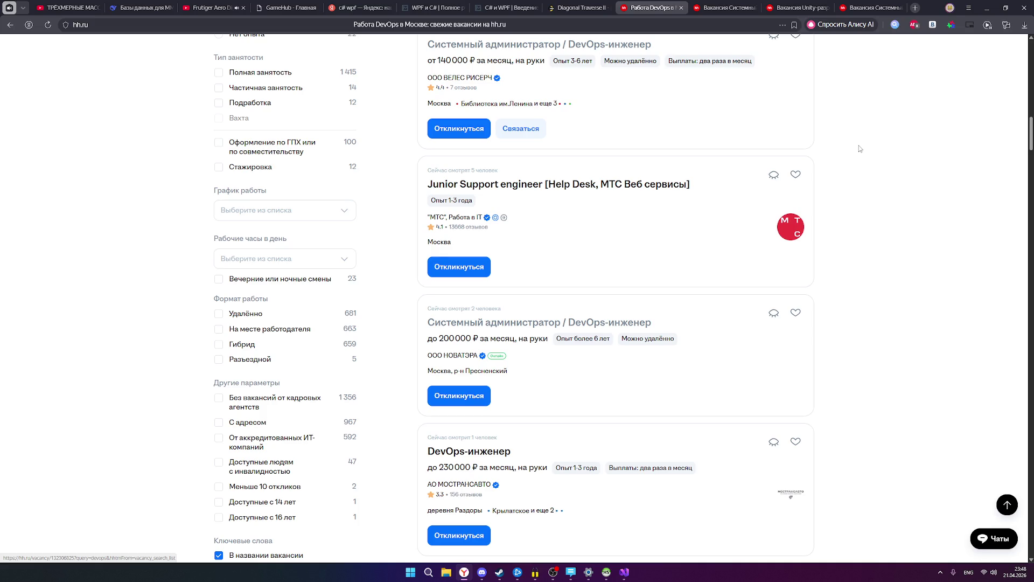
pyautogui.scroll(-6, 860, 149)
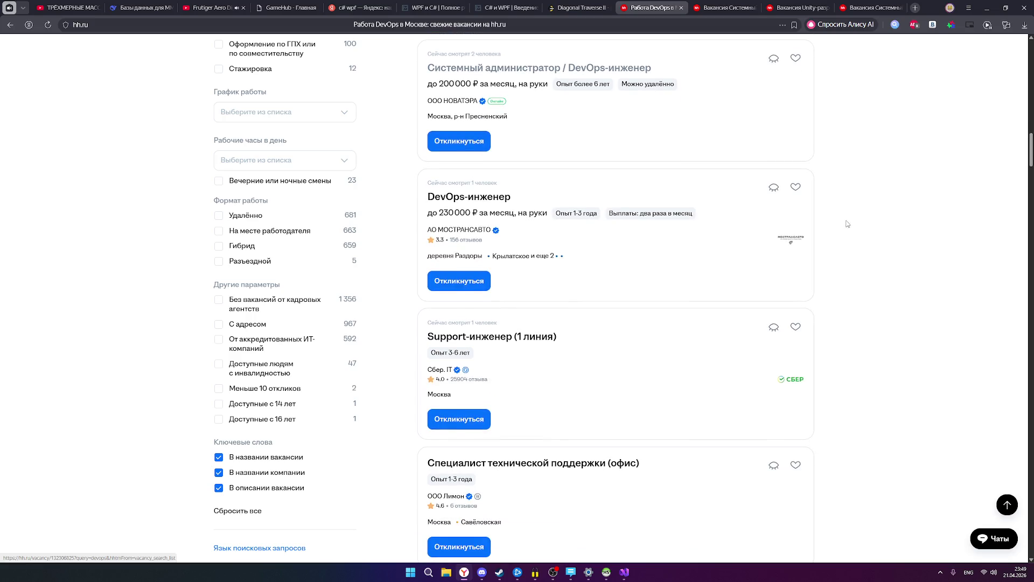
pyautogui.scroll(-9, 788, 279)
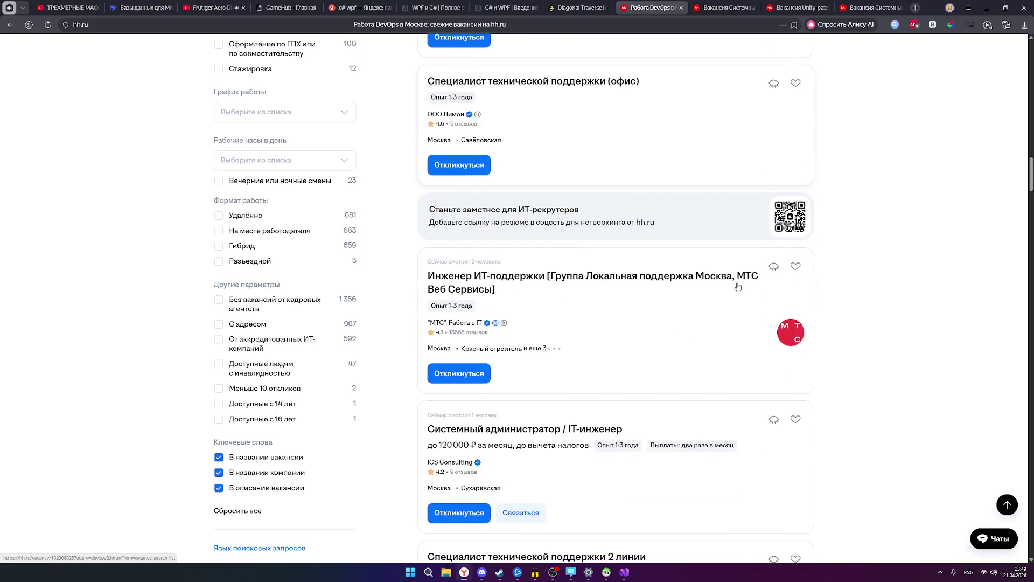
pyautogui.scroll(-10, 738, 287)
pyautogui.scroll(-4, 744, 280)
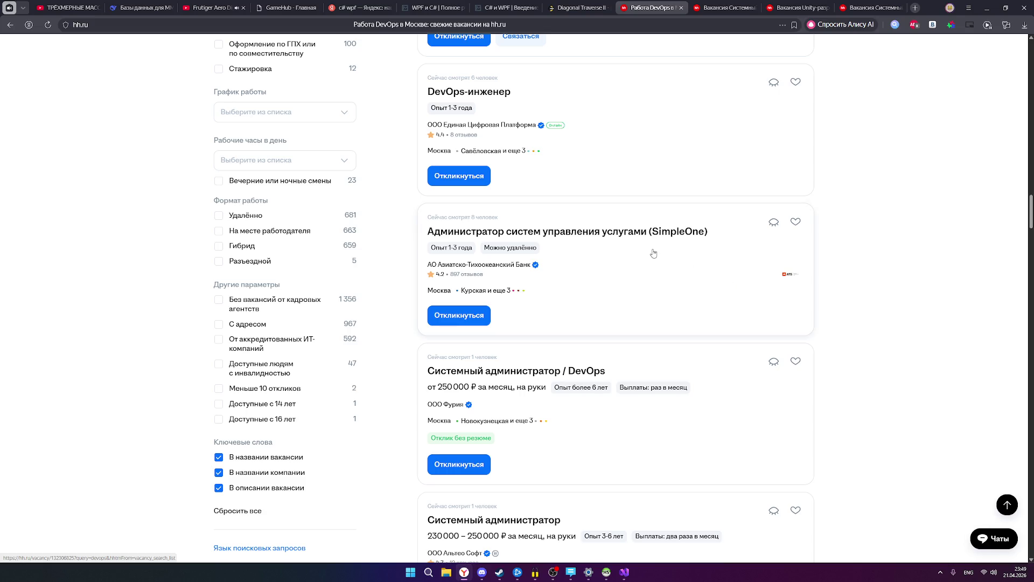
pyautogui.scroll(-5, 654, 254)
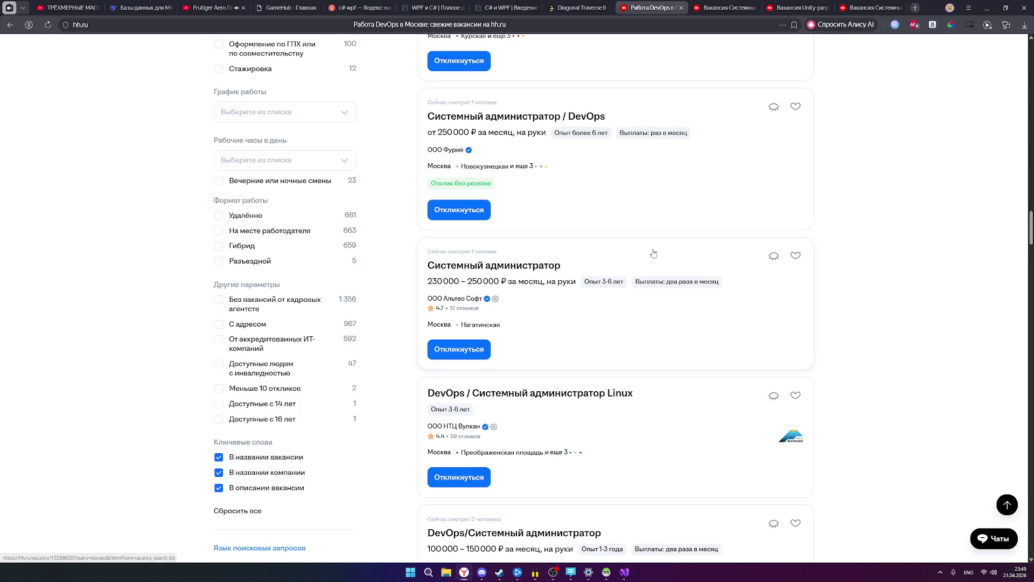
pyautogui.scroll(-3, 651, 254)
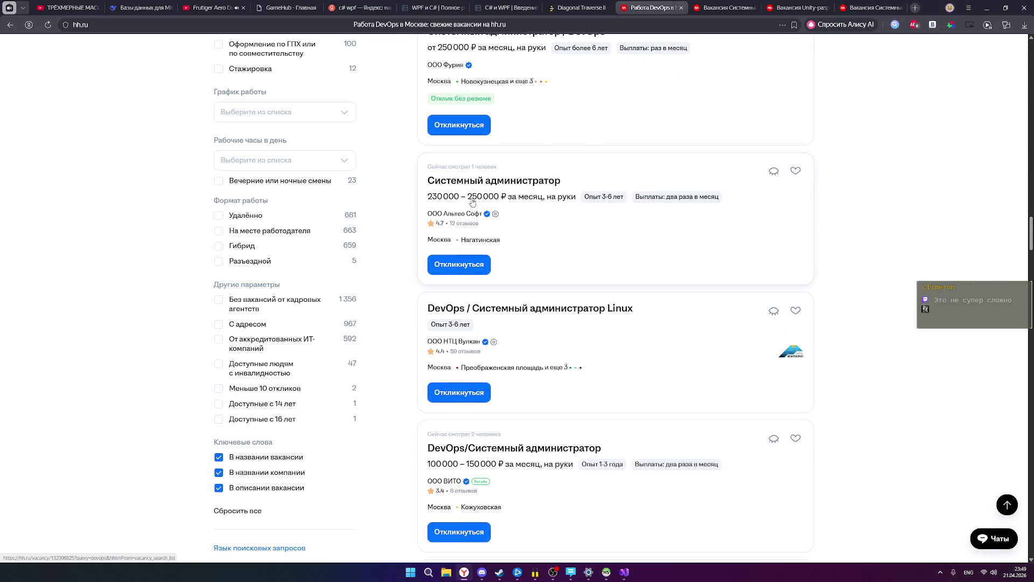
pyautogui.click(502, 184)
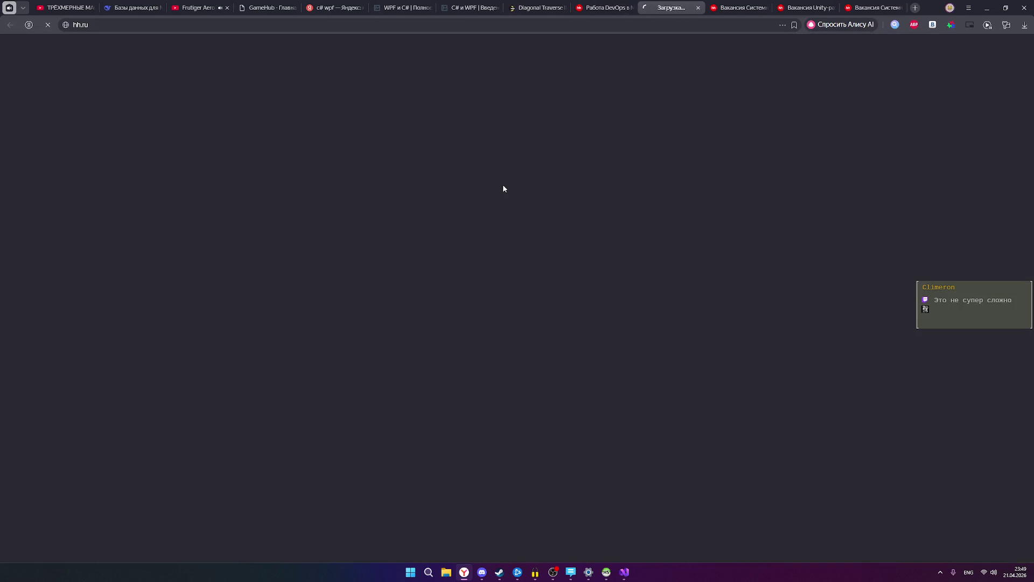
pyautogui.scroll(-2, 563, 251)
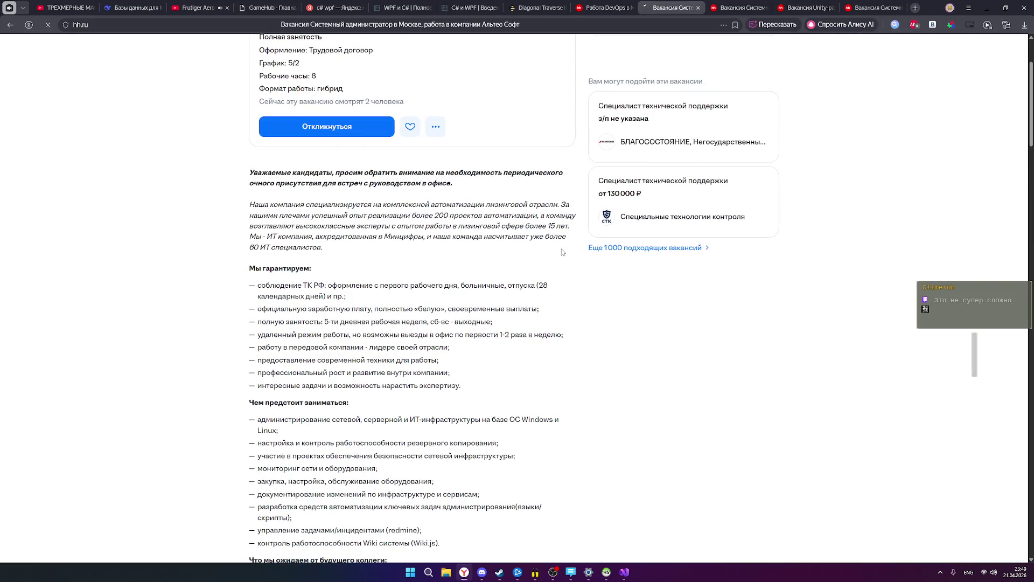
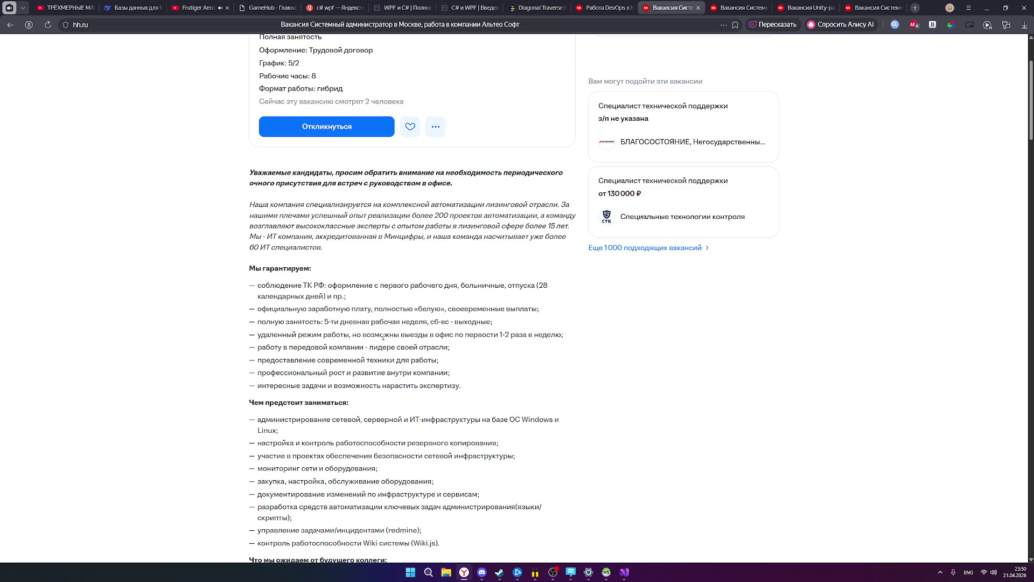
# Leave the vacancy for the hh.ru search page showing 170 766 vacancies in Москва.
pyautogui.scroll(3, 384, 336)
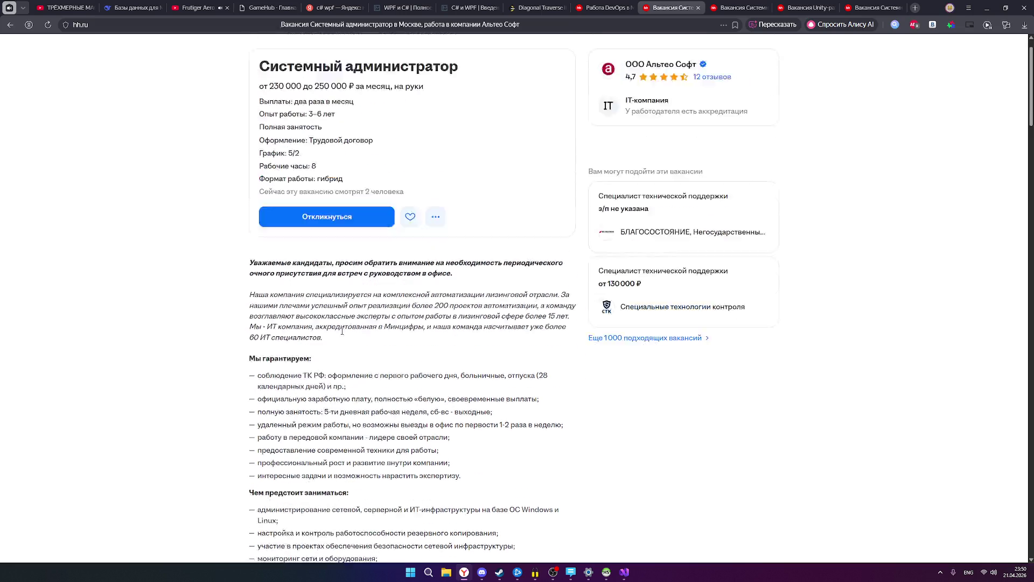
pyautogui.click(690, 50)
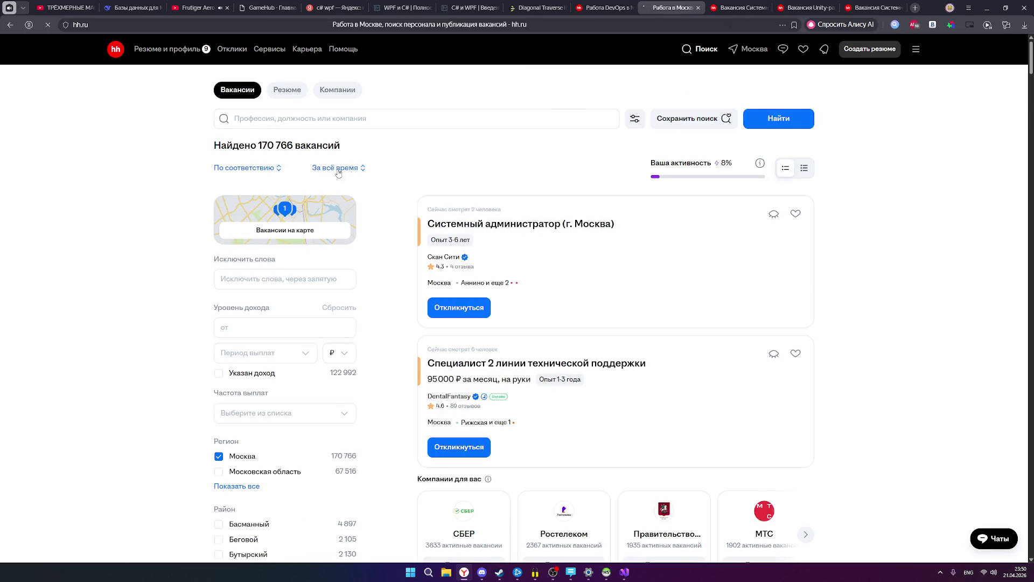
pyautogui.moveTo(259, 146); pyautogui.dragTo(359, 150)
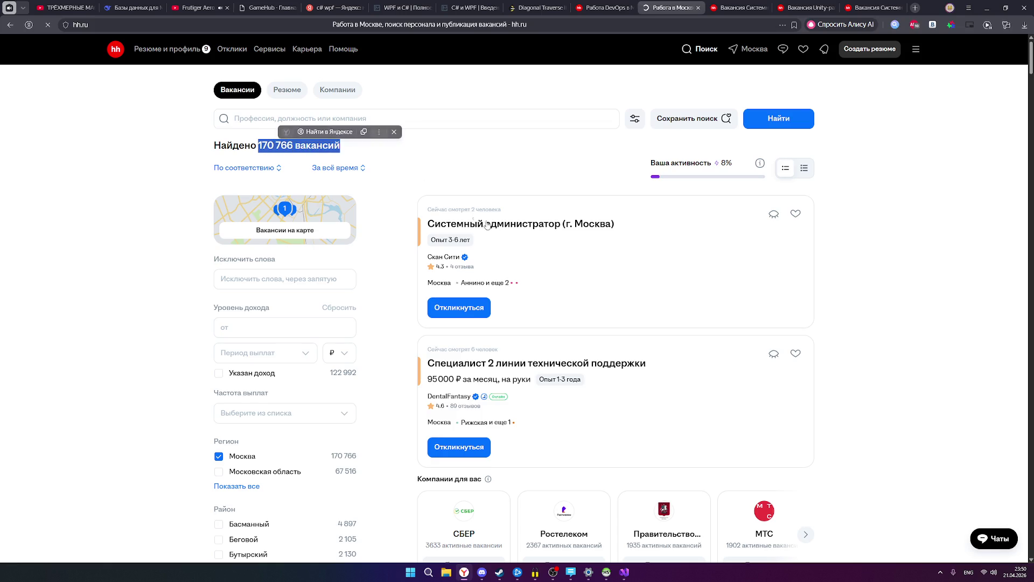
# Re-highlight the '170 766 вакансий' count at the top of the results.
pyautogui.scroll(-5, 527, 255)
pyautogui.scroll(-5, 527, 256)
pyautogui.scroll(10, 527, 256)
pyautogui.click(266, 143)
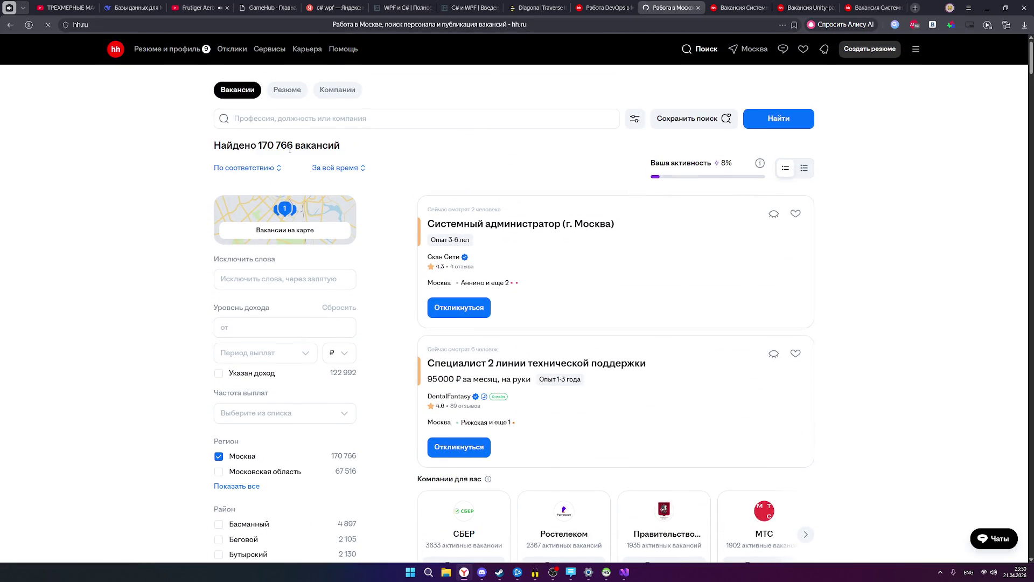
pyautogui.moveTo(257, 145)
pyautogui.mouseDown()
pyautogui.moveTo(354, 147)
pyautogui.moveTo(213, 151)
pyautogui.mouseUp()
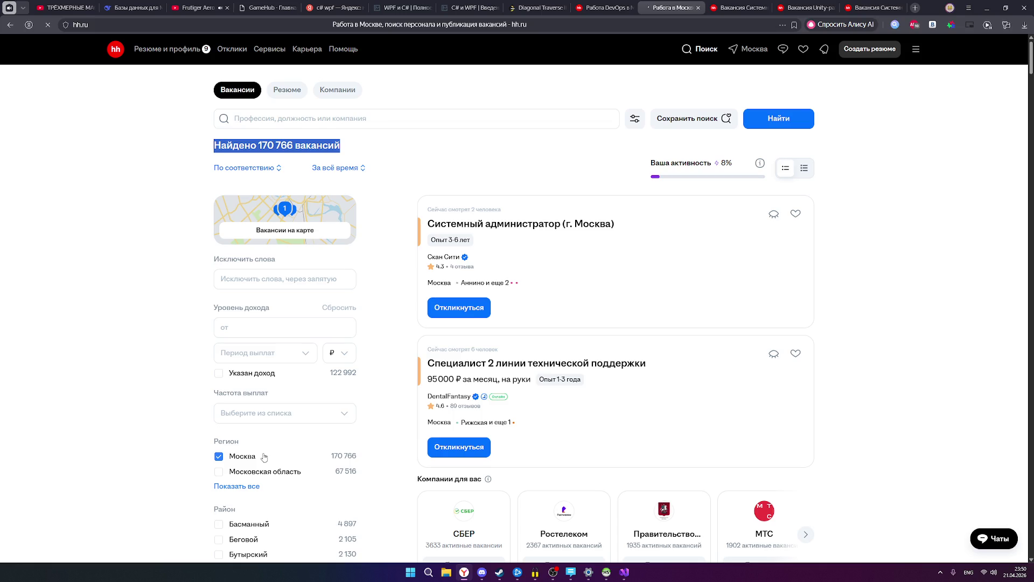
pyautogui.scroll(-2, 501, 448)
pyautogui.scroll(2, 503, 448)
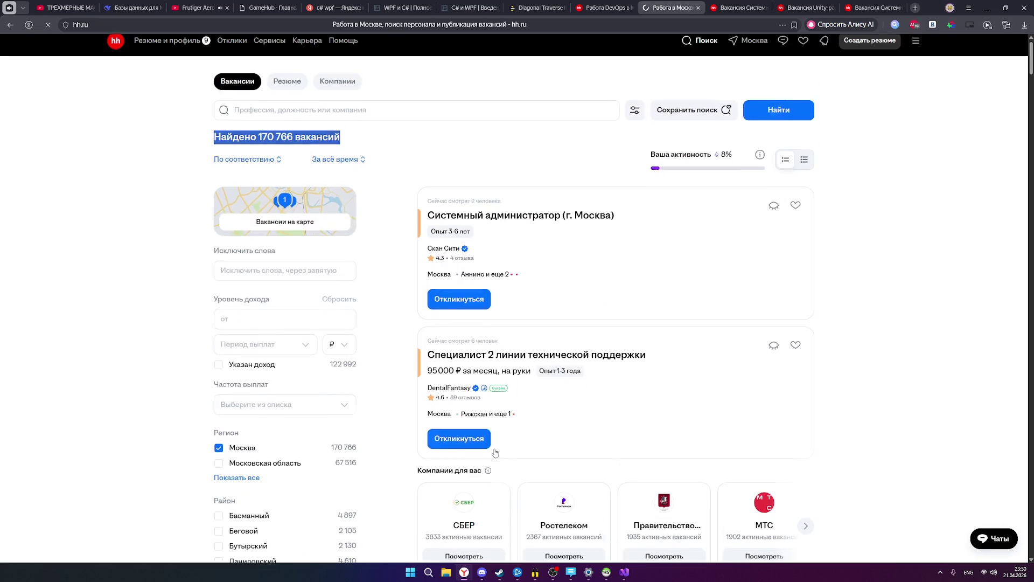
# Scroll past the support-engineer results and open Правительство Москвы's ИТ-специалист vacancy in a new tab.
pyautogui.scroll(-5, 486, 367)
pyautogui.scroll(-15, 486, 366)
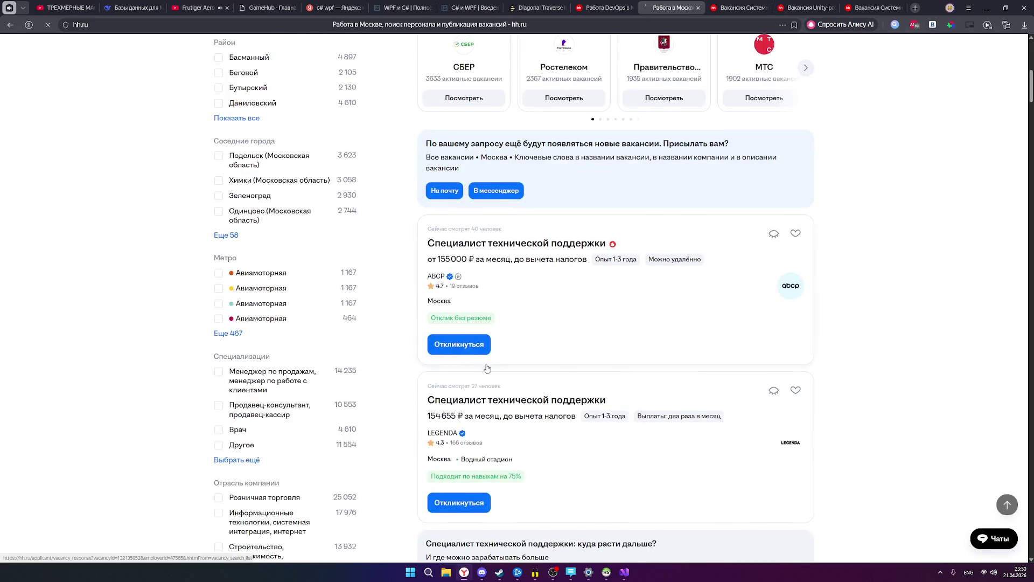
pyautogui.scroll(-12, 498, 376)
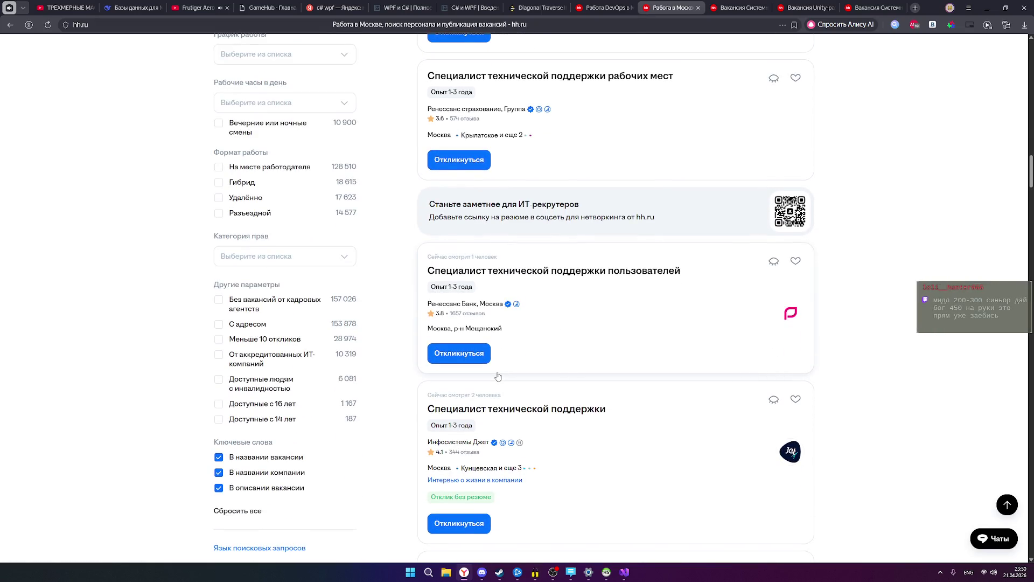
pyautogui.scroll(-2, 497, 376)
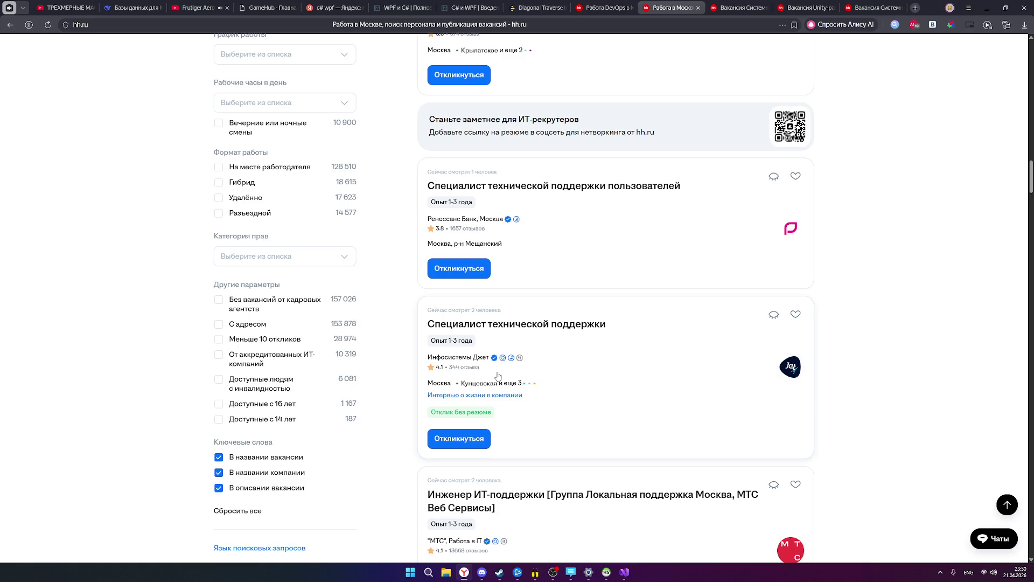
pyautogui.scroll(-5, 501, 377)
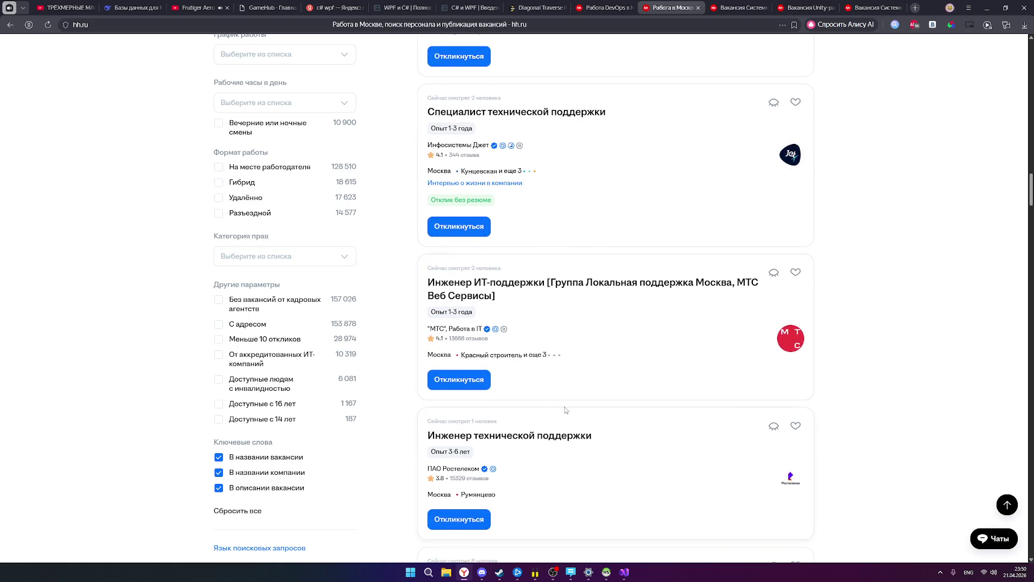
pyautogui.scroll(-1, 565, 410)
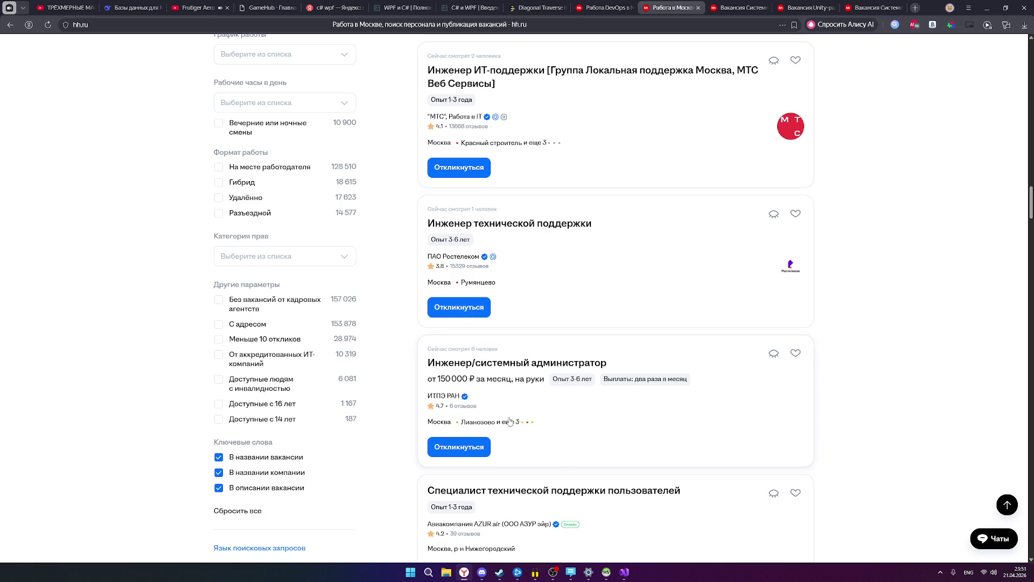
pyautogui.scroll(-2, 512, 426)
pyautogui.scroll(-7, 511, 429)
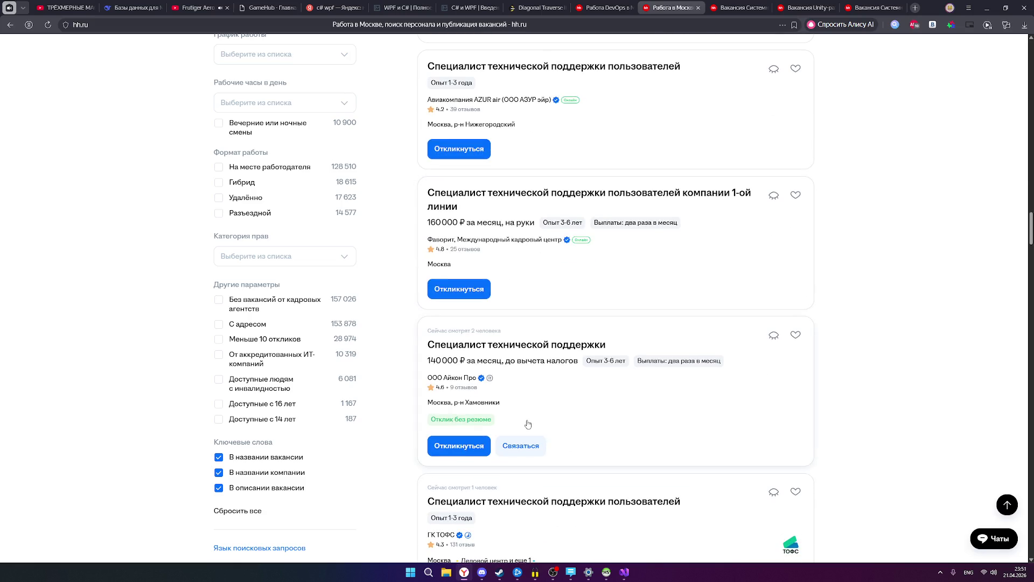
pyautogui.scroll(-5, 529, 423)
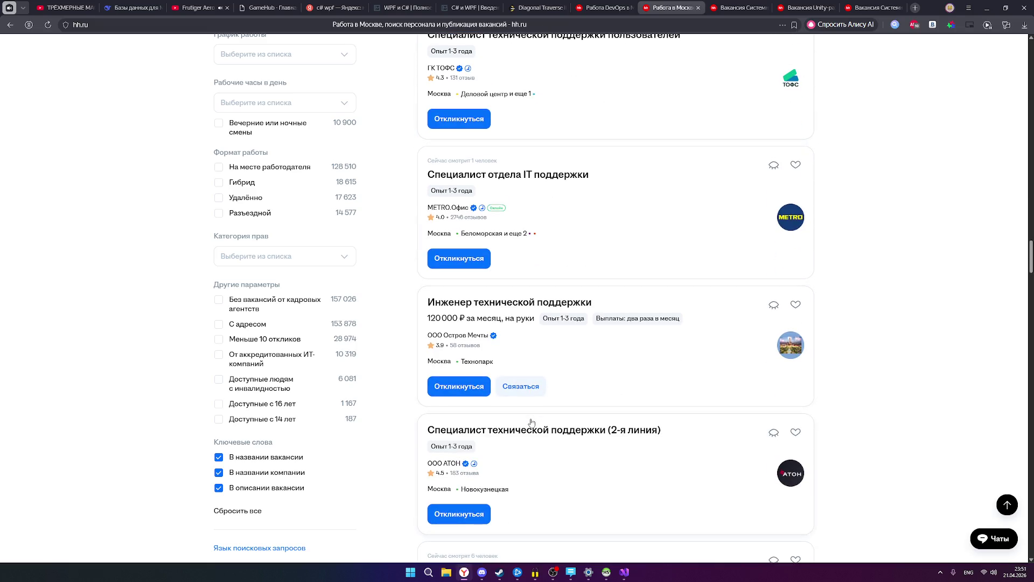
pyautogui.scroll(-1, 531, 423)
pyautogui.scroll(-6, 532, 423)
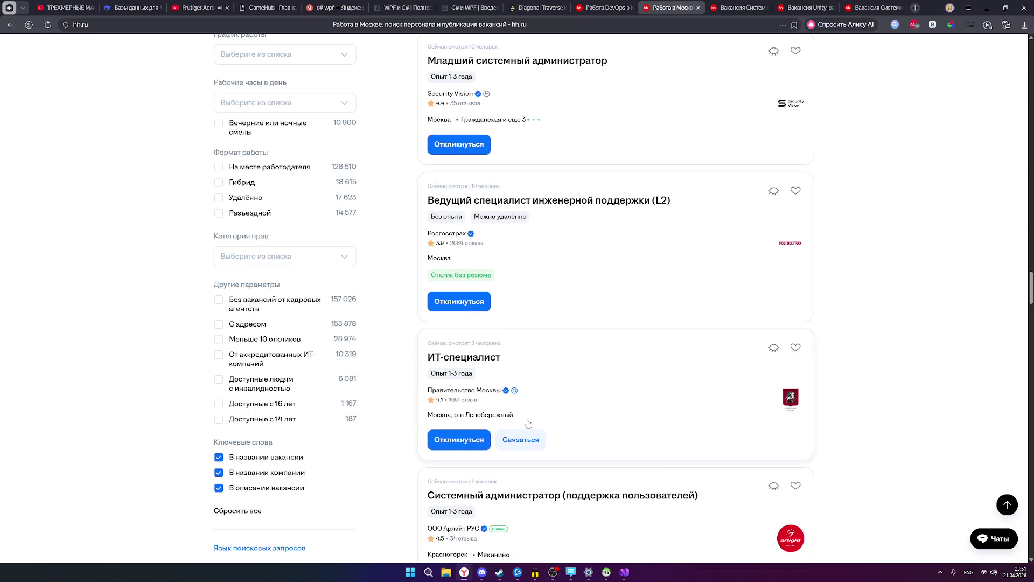
pyautogui.click(473, 359)
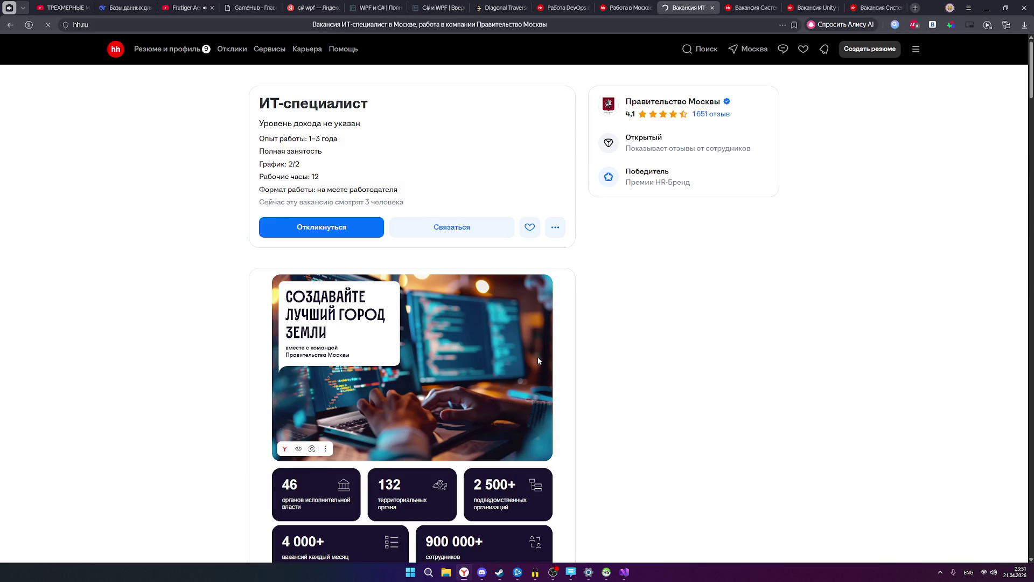
# Select the full duties list of the ИТ-специалист vacancy.
pyautogui.scroll(-7, 538, 361)
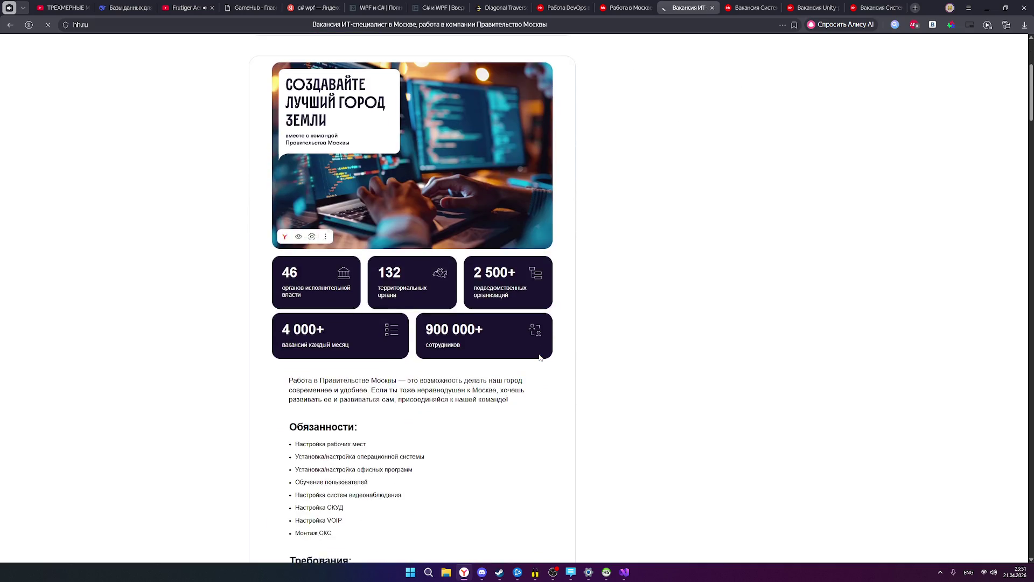
pyautogui.moveTo(347, 309)
pyautogui.mouseDown()
pyautogui.moveTo(311, 309)
pyautogui.moveTo(295, 295)
pyautogui.moveTo(295, 231)
pyautogui.mouseUp()
pyautogui.click(332, 320)
# Highlight the 2/2 shift schedule from 09:00 to 21:00 and review the conditions.
pyautogui.scroll(-2, 447, 362)
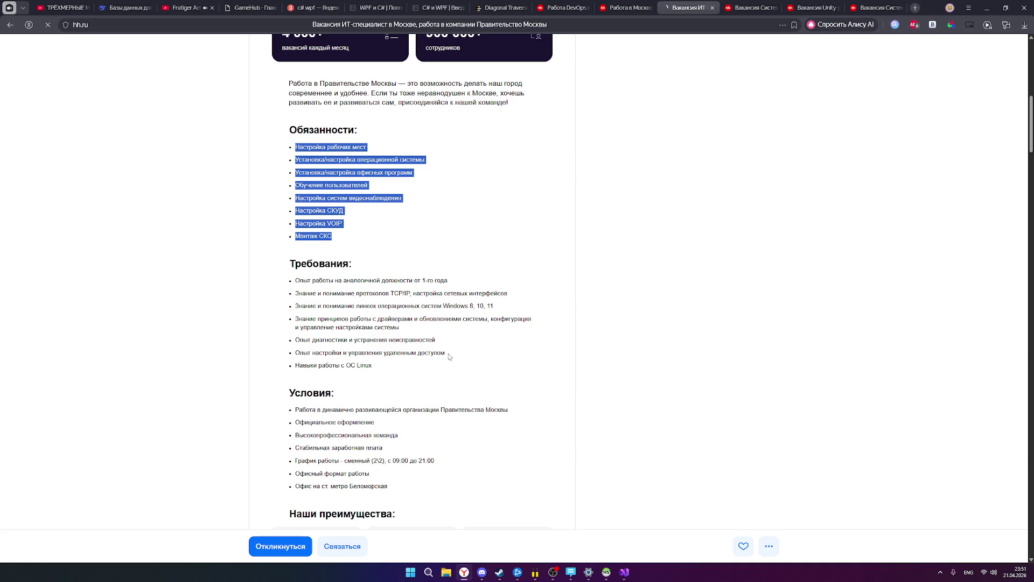
pyautogui.moveTo(372, 459); pyautogui.dragTo(323, 460)
pyautogui.click(420, 462)
pyautogui.moveTo(435, 461); pyautogui.dragTo(302, 462)
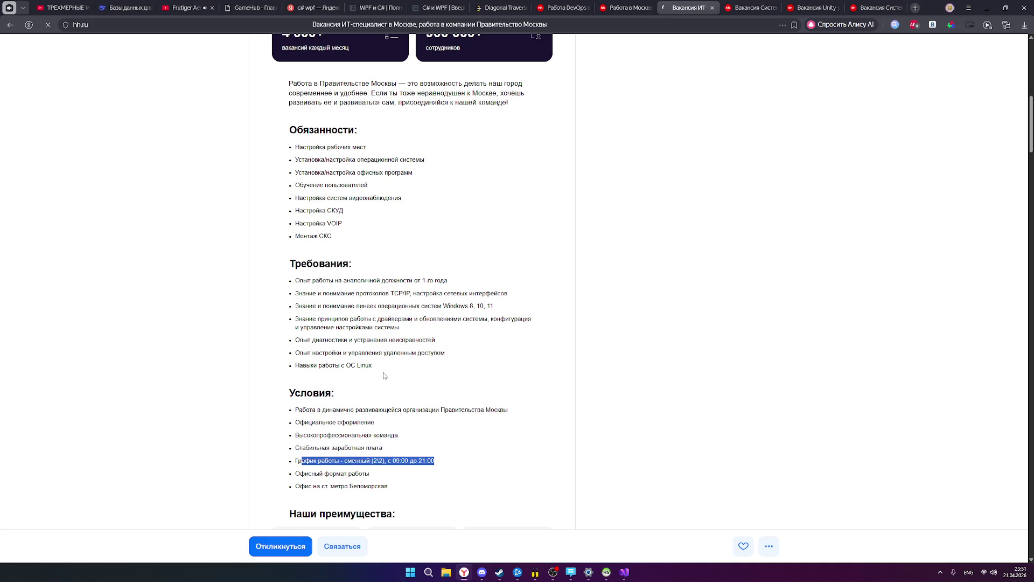
pyautogui.scroll(1, 386, 372)
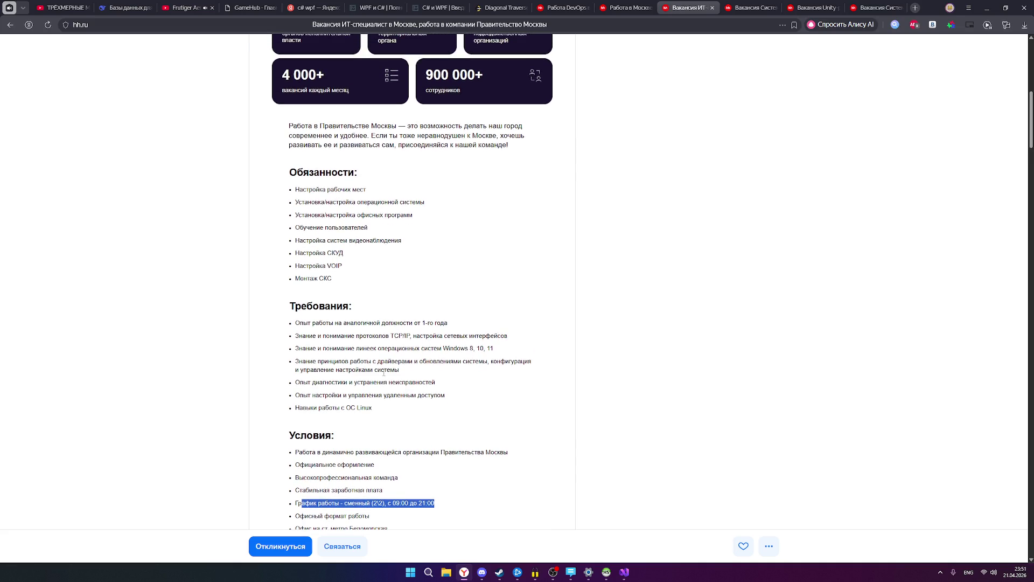
pyautogui.scroll(10, 384, 371)
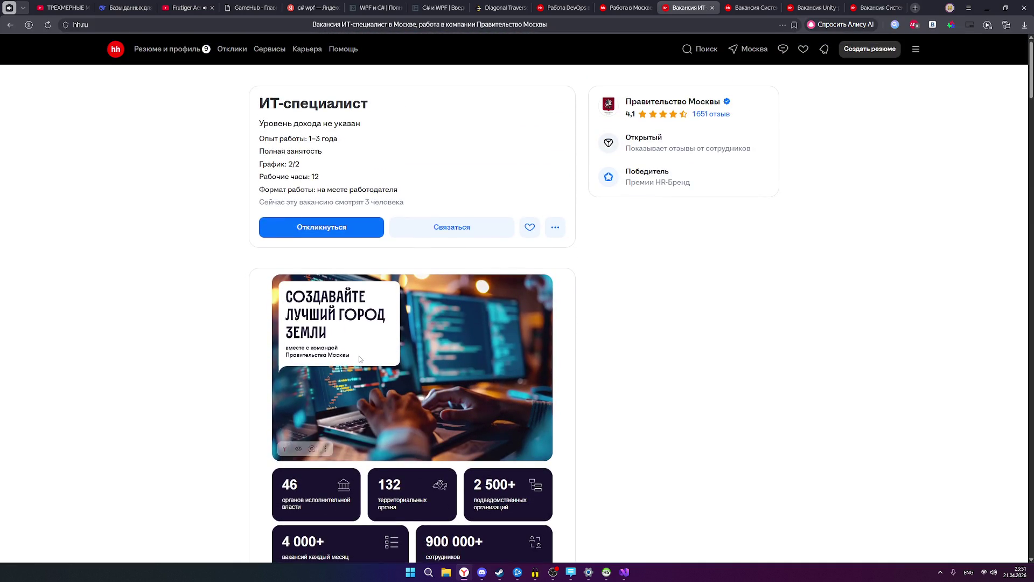
pyautogui.scroll(-4, 355, 353)
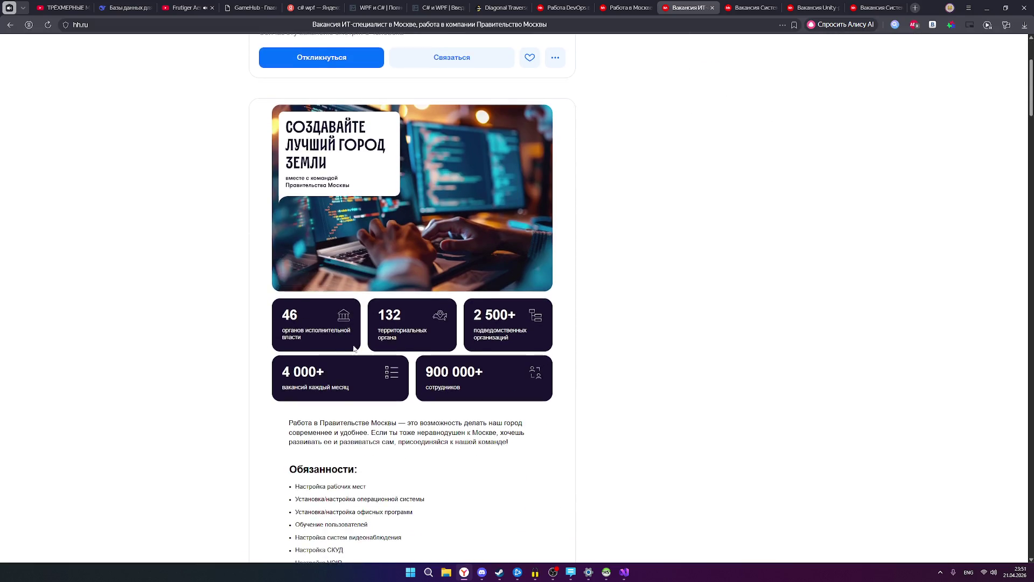
pyautogui.scroll(-8, 355, 350)
pyautogui.moveTo(434, 333); pyautogui.dragTo(301, 334)
pyautogui.scroll(-7, 362, 356)
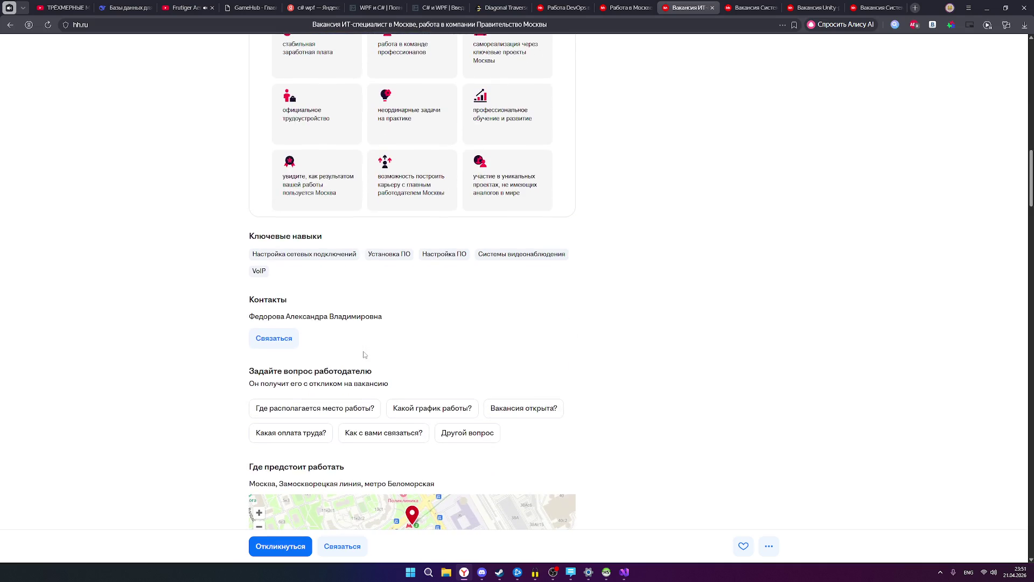
pyautogui.scroll(-2, 364, 355)
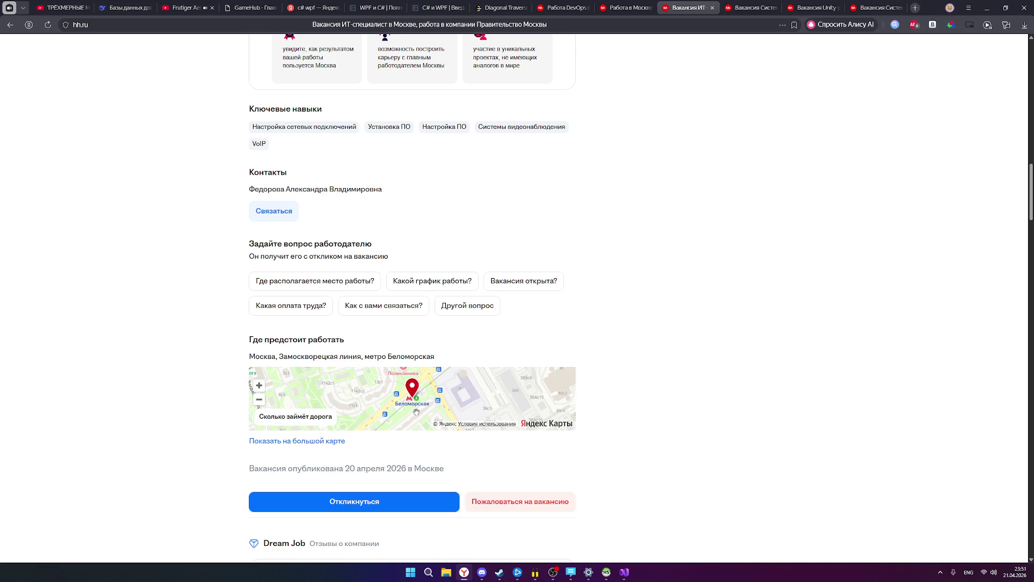
pyautogui.scroll(15, 457, 481)
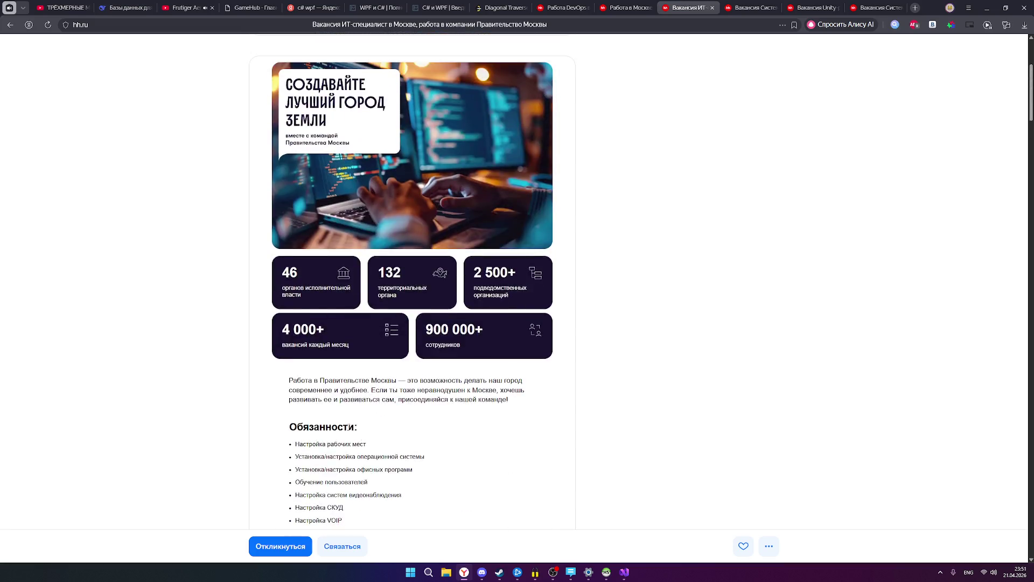
pyautogui.scroll(5, 123, 215)
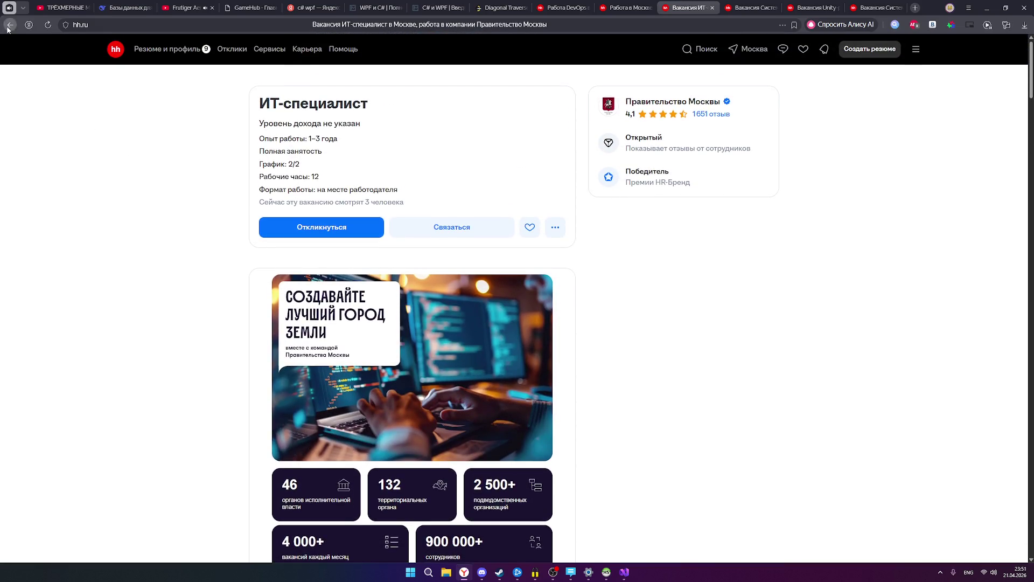
# Revisit the search results, then minimise the browser and launch Aseprite from the Steam library.
pyautogui.click(10, 24)
pyautogui.scroll(-5, 537, 342)
pyautogui.scroll(-8, 537, 343)
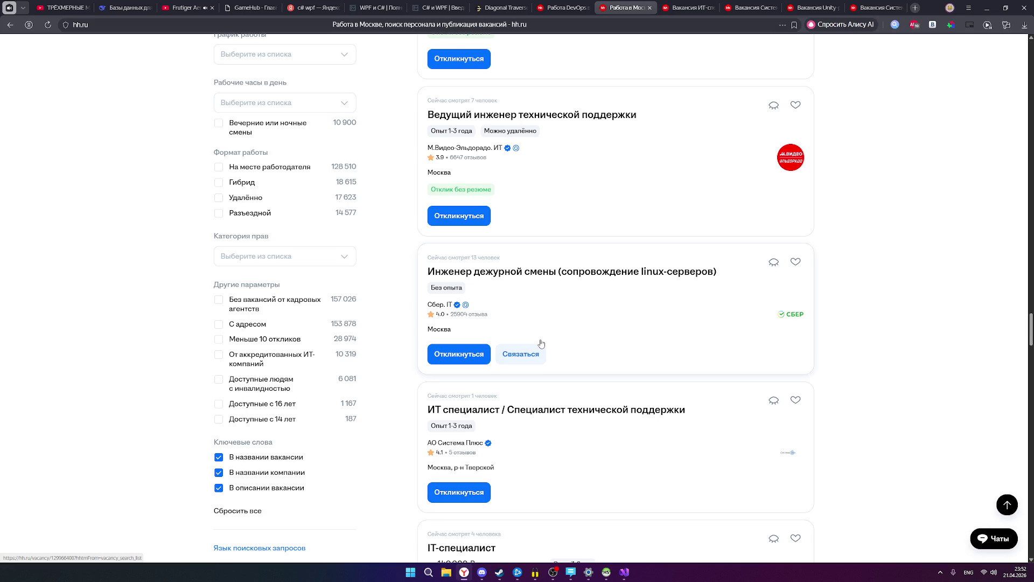
pyautogui.scroll(-9, 542, 344)
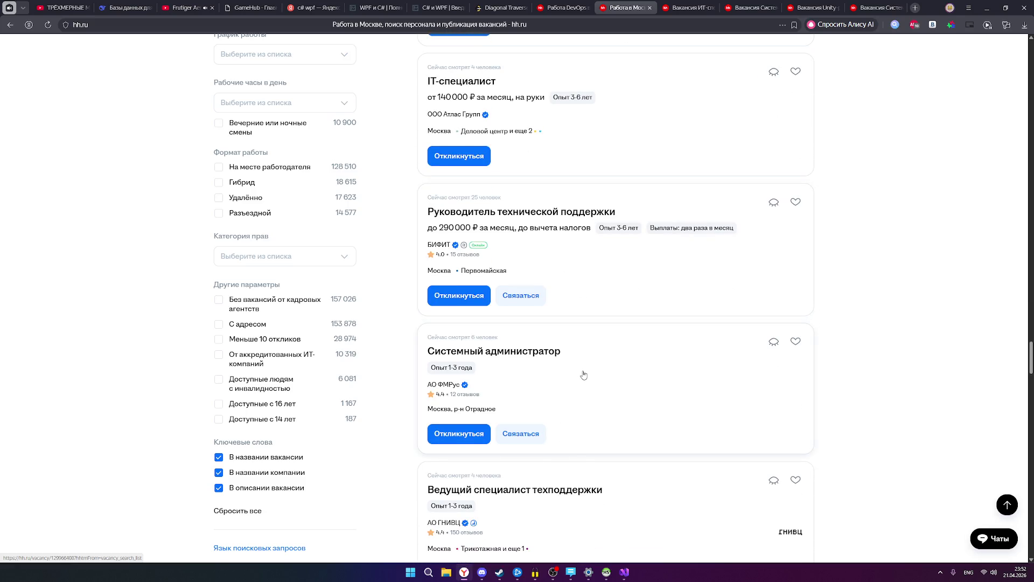
pyautogui.scroll(-2, 584, 370)
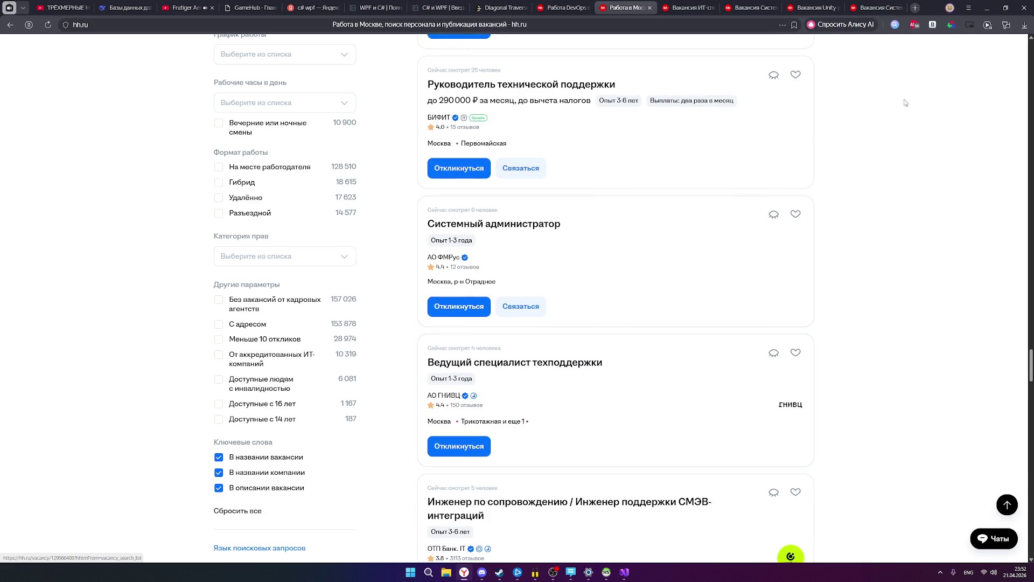
pyautogui.click(691, 8)
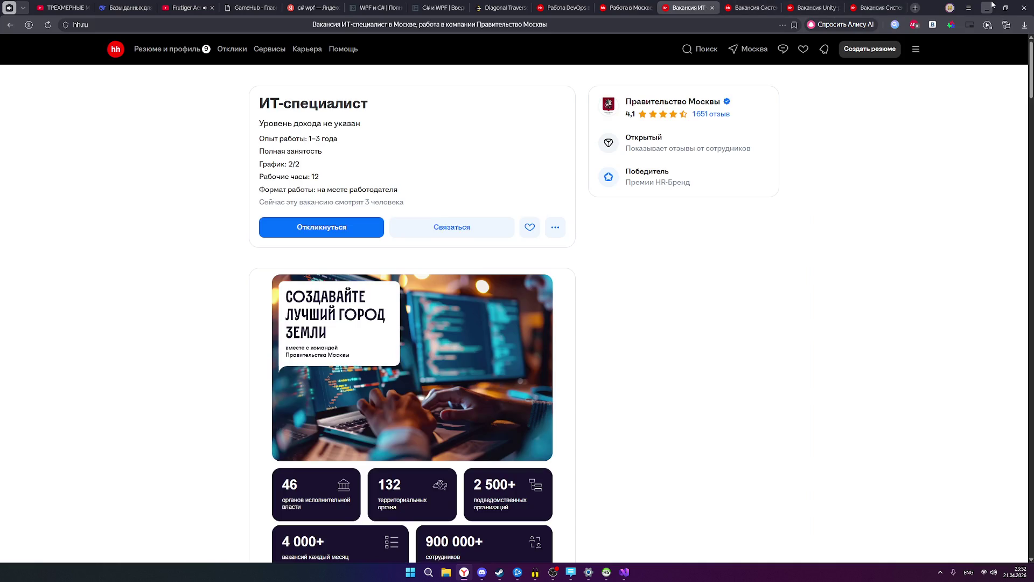
pyautogui.click(993, 5)
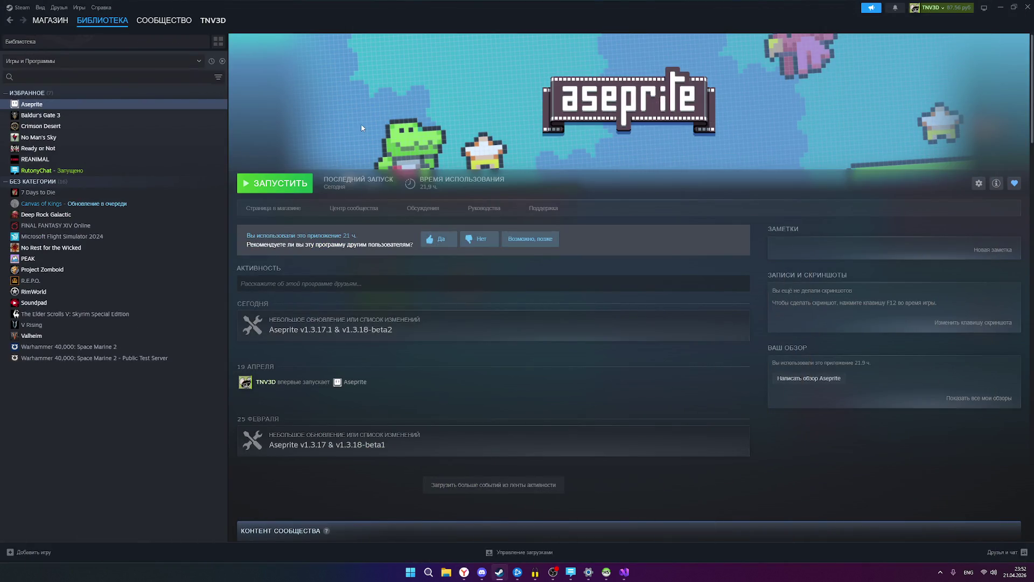
pyautogui.click(272, 184)
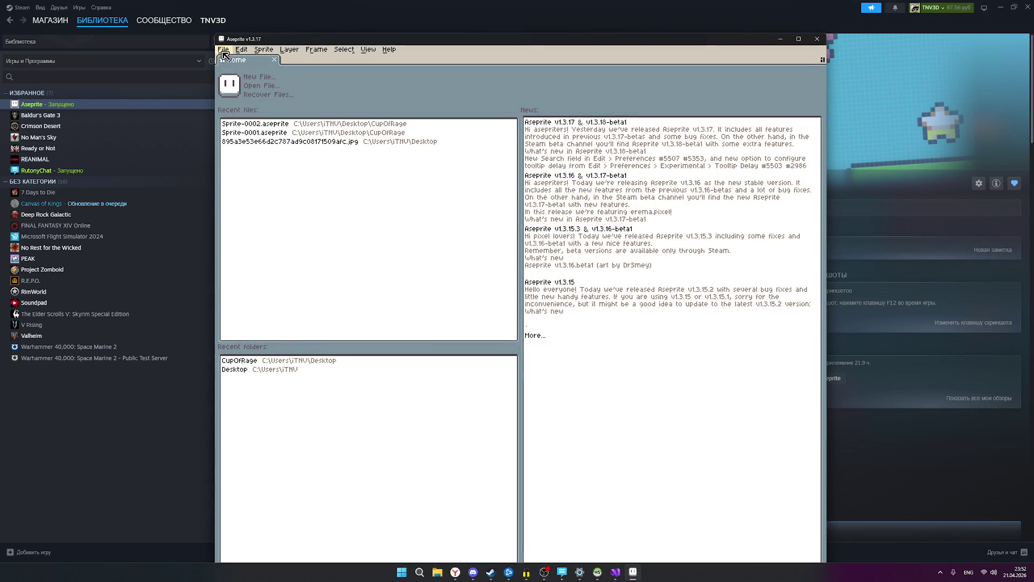
# Open Sprite-0001.aseprite from the CupOfRage folder.
pyautogui.click(225, 54)
pyautogui.click(272, 76)
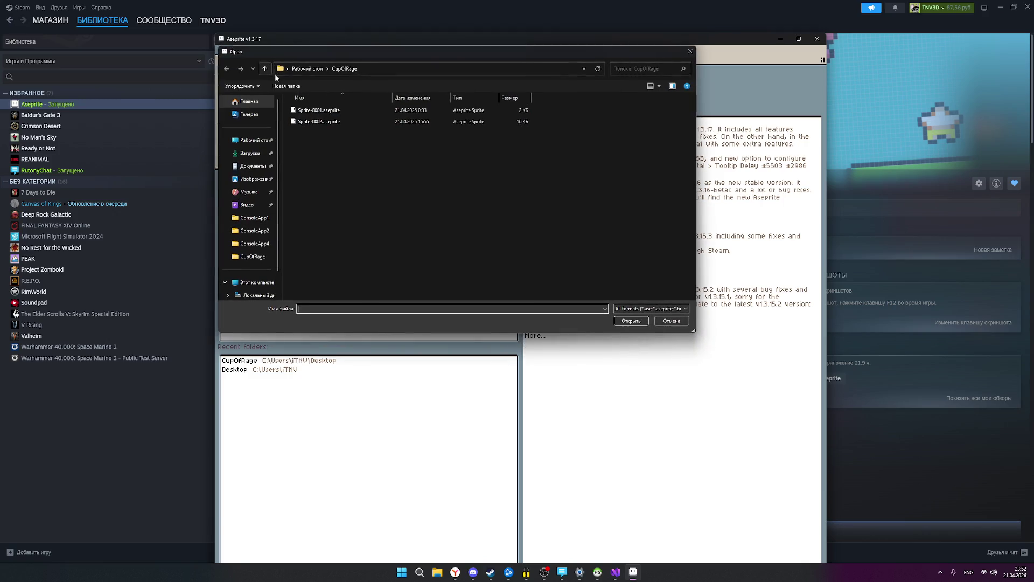
pyautogui.doubleClick(316, 111)
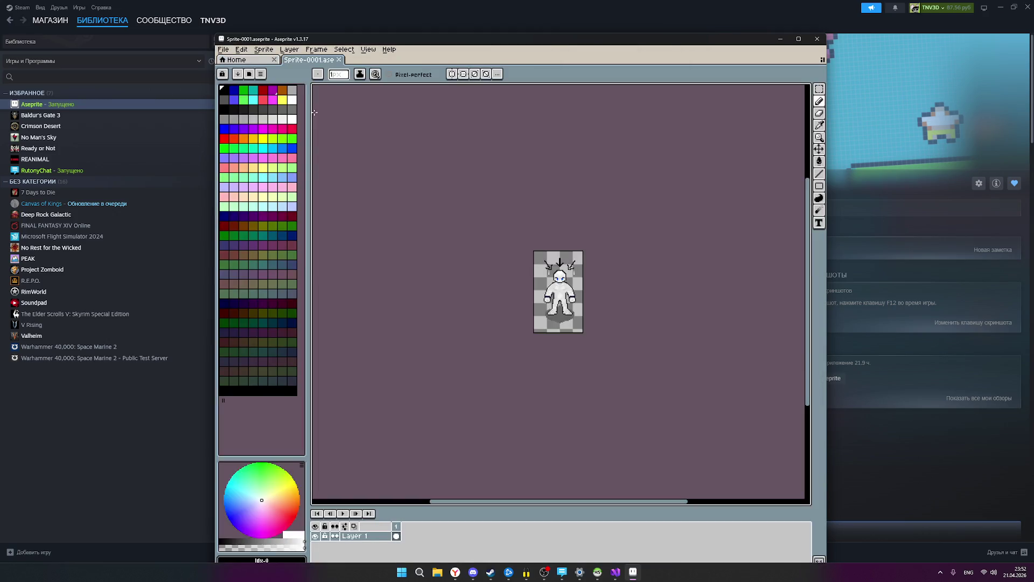
pyautogui.scroll(2, 561, 241)
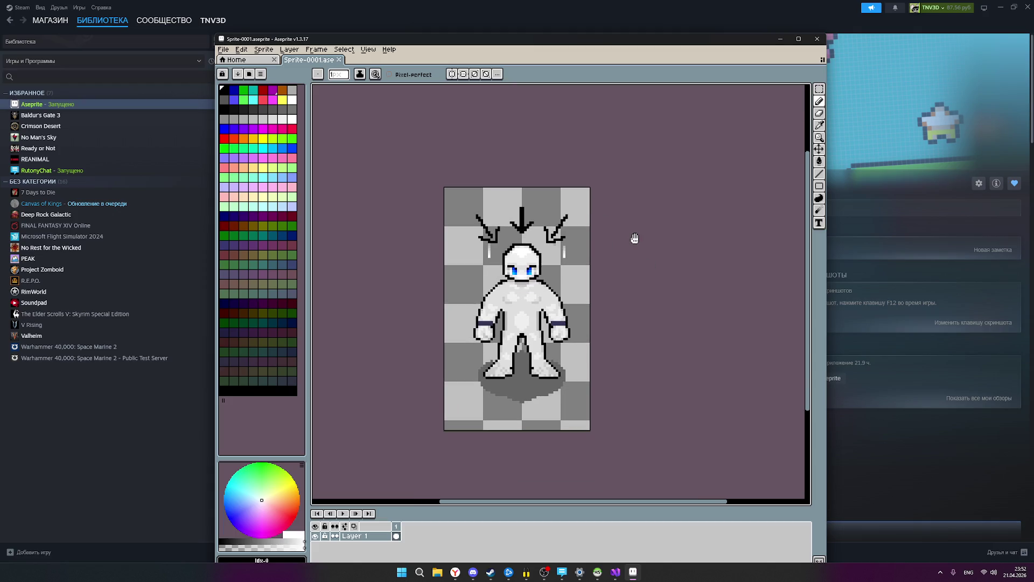
# Open Sprite-0002 with the base body and demon reference.
pyautogui.click(223, 49)
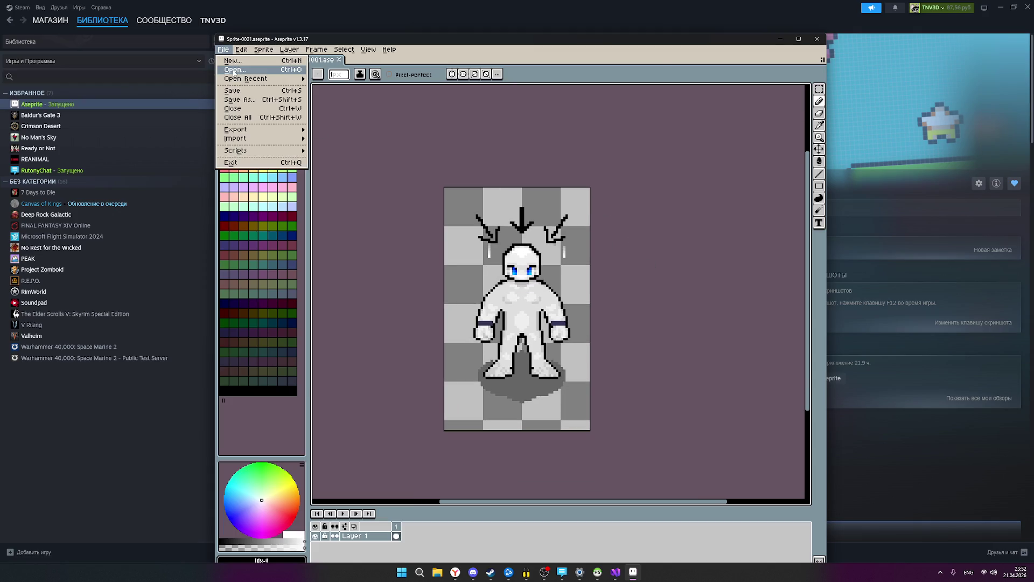
pyautogui.click(235, 71)
pyautogui.doubleClick(325, 130)
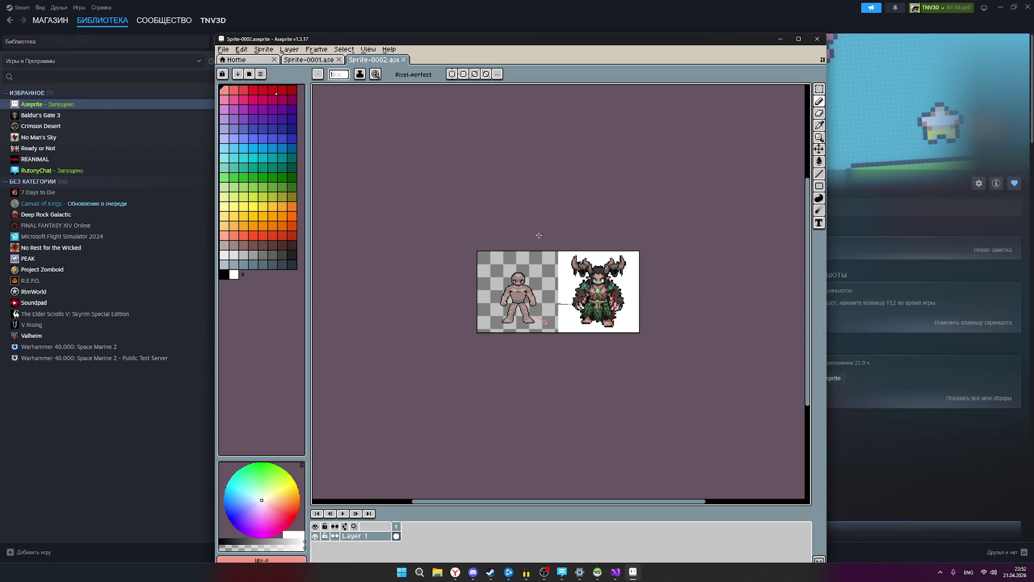
pyautogui.scroll(2, 550, 288)
pyautogui.scroll(-1, 551, 288)
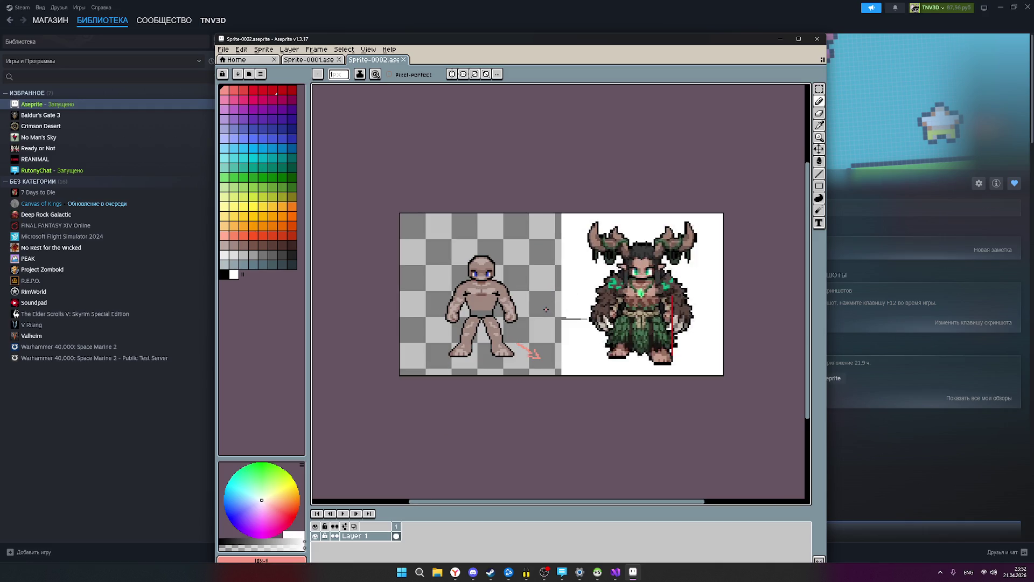
pyautogui.scroll(1, 511, 302)
pyautogui.scroll(-1, 534, 306)
pyautogui.scroll(1, 534, 309)
pyautogui.scroll(-1, 535, 308)
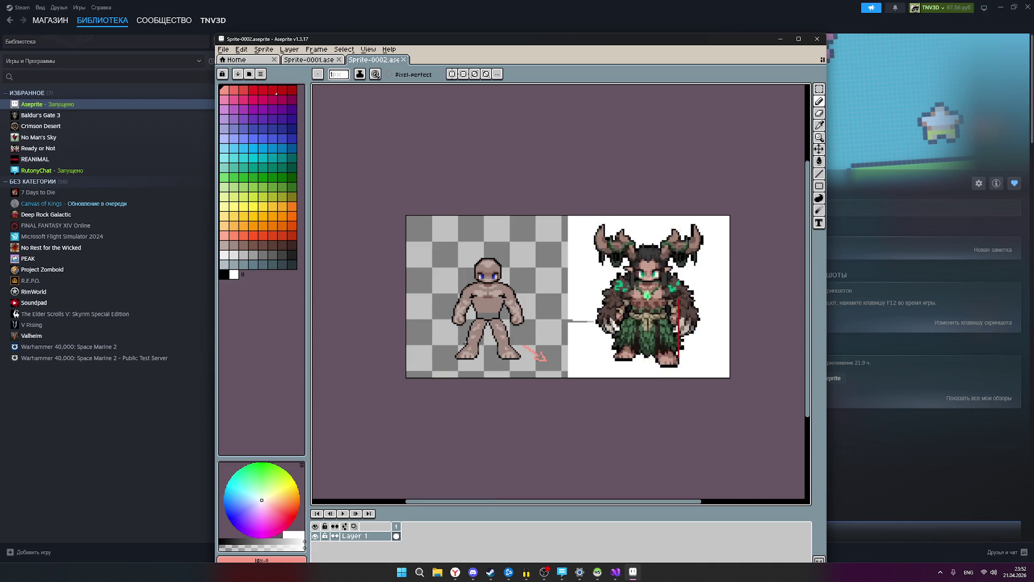
pyautogui.scroll(1, 492, 334)
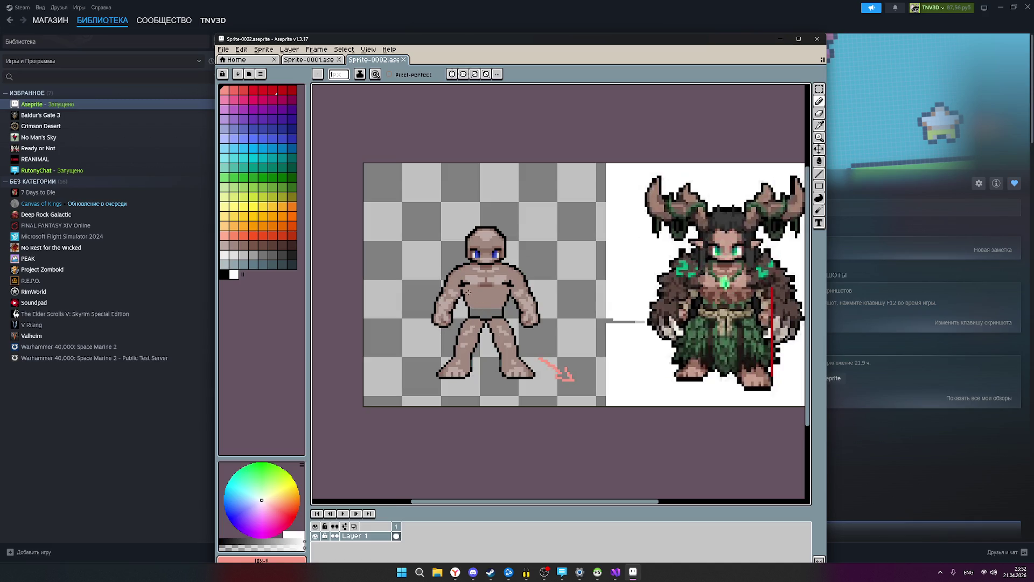
pyautogui.scroll(-1, 548, 323)
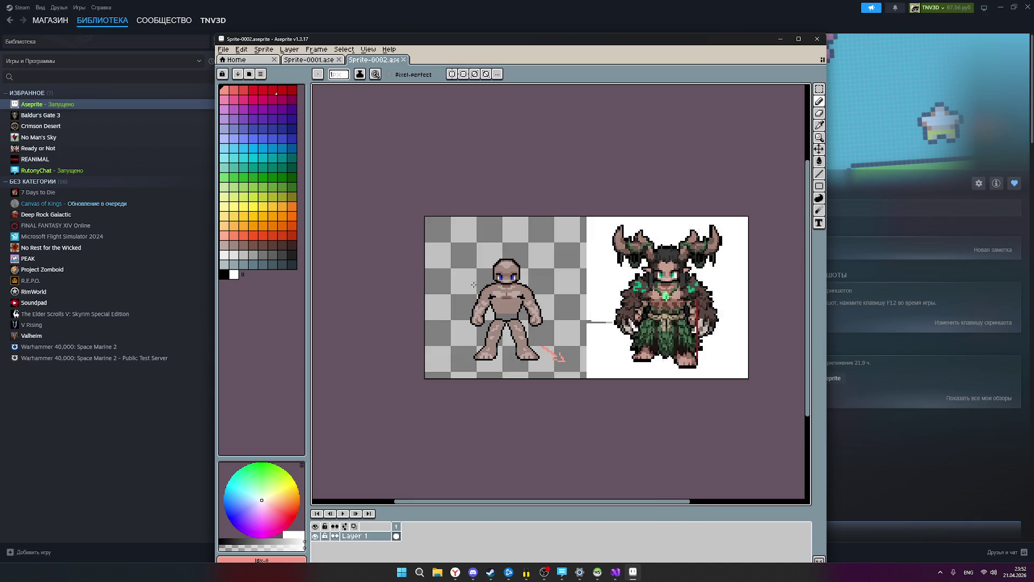
pyautogui.scroll(1, 488, 316)
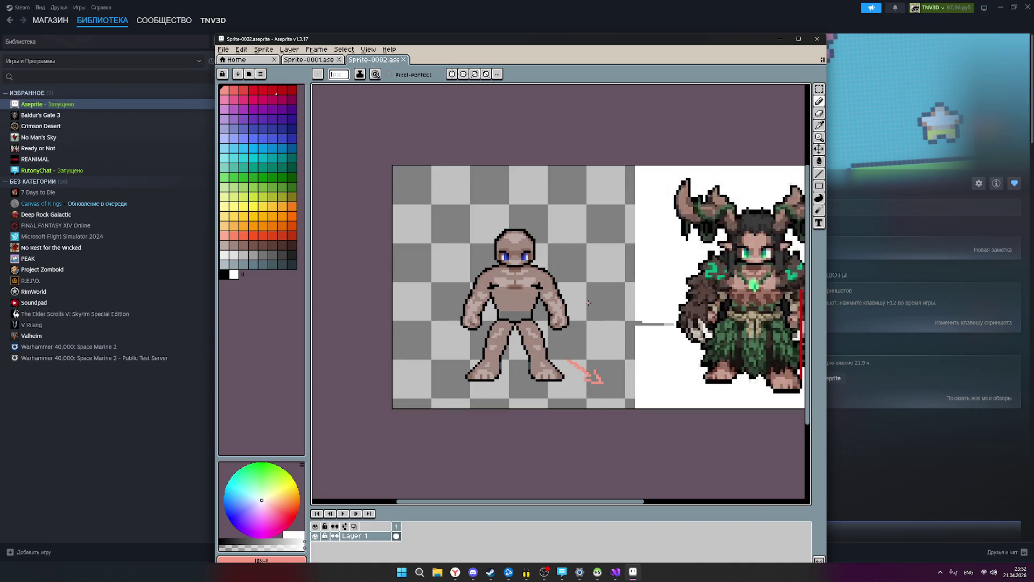
pyautogui.scroll(-3, 592, 309)
pyautogui.scroll(2, 593, 309)
pyautogui.moveTo(592, 308); pyautogui.dragTo(524, 311)
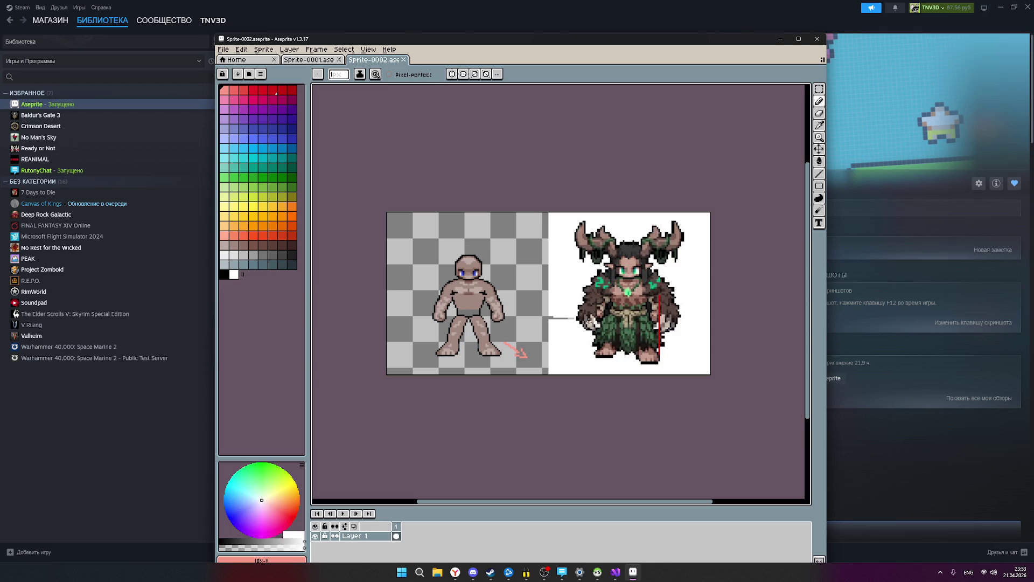
pyautogui.moveTo(590, 319); pyautogui.dragTo(560, 310)
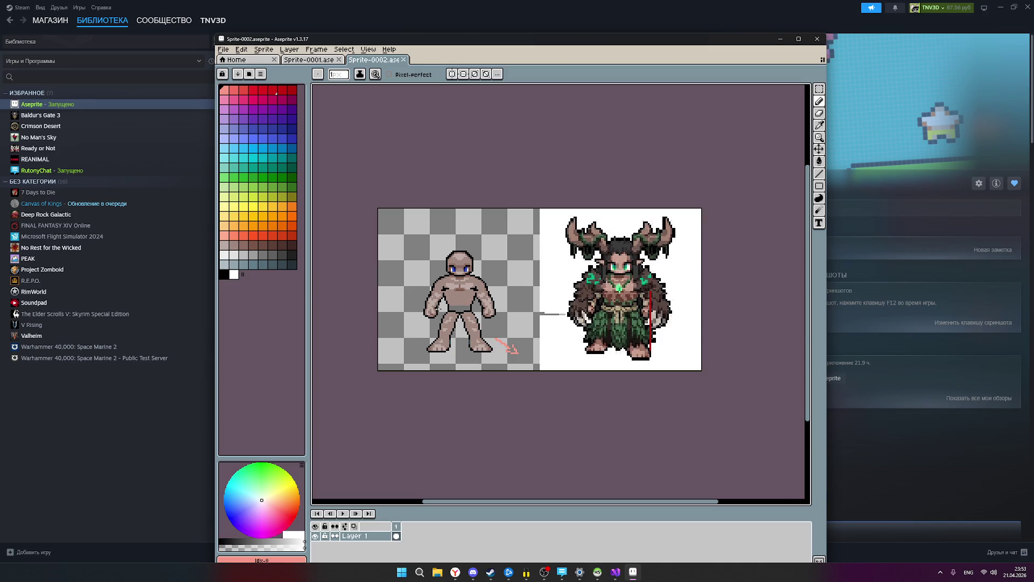
pyautogui.scroll(3, 441, 303)
pyautogui.scroll(-1, 441, 303)
pyautogui.scroll(1, 441, 303)
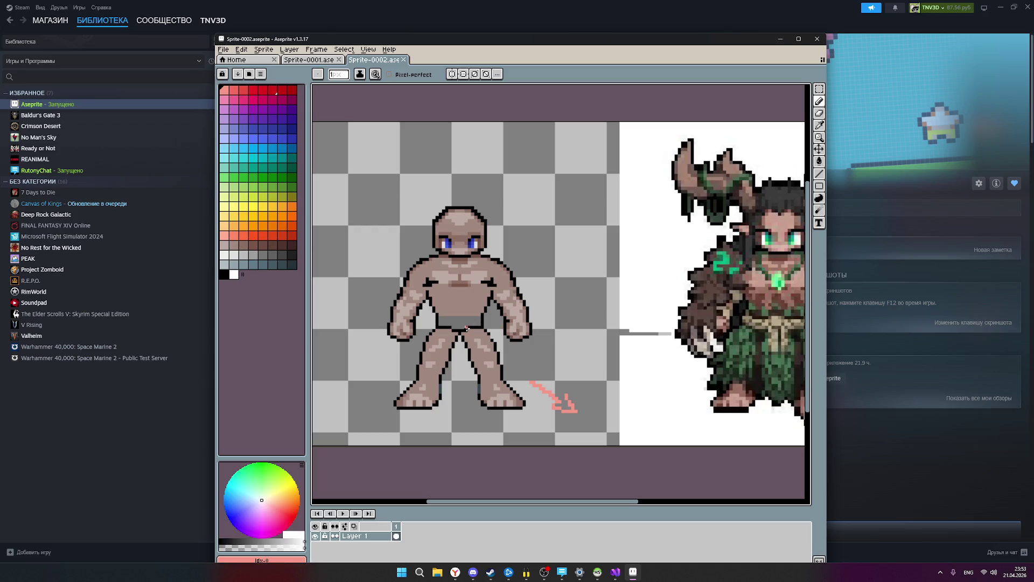
# Try a greyish-pink highlight stroke on the chest, then undo it.
pyautogui.click(228, 247)
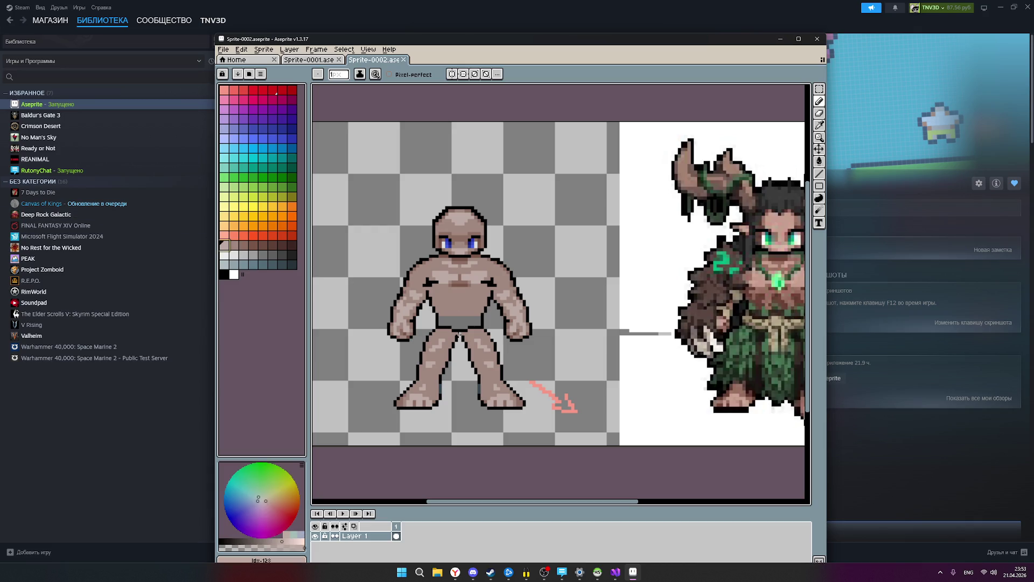
pyautogui.moveTo(451, 313)
pyautogui.mouseDown()
pyautogui.moveTo(461, 297)
pyautogui.moveTo(469, 314)
pyautogui.mouseUp()
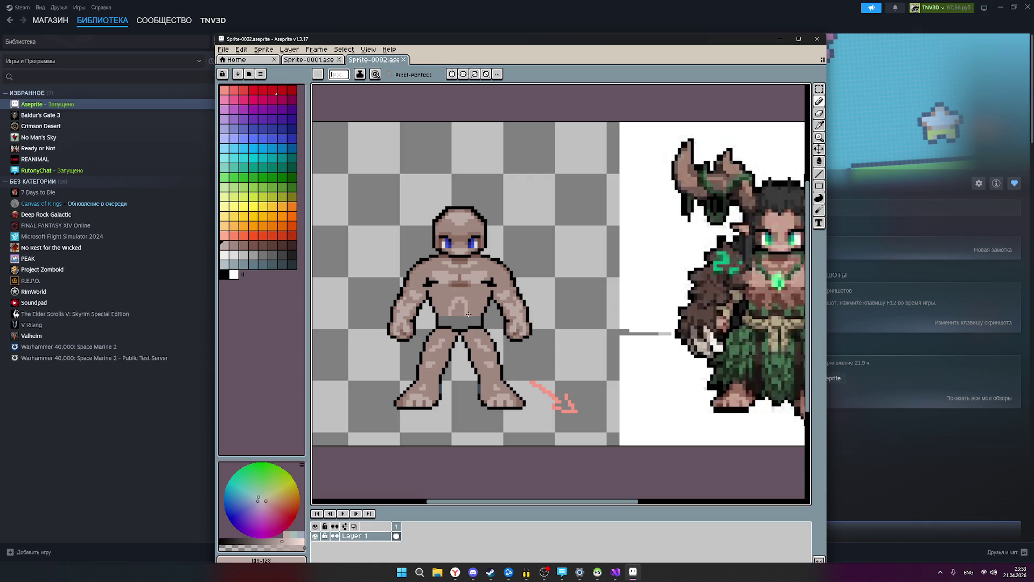
pyautogui.hotkey('ctrl', 'z')
# Enable vertical mirror symmetry, centre the view on the base body, then disable symmetry.
pyautogui.click(462, 75)
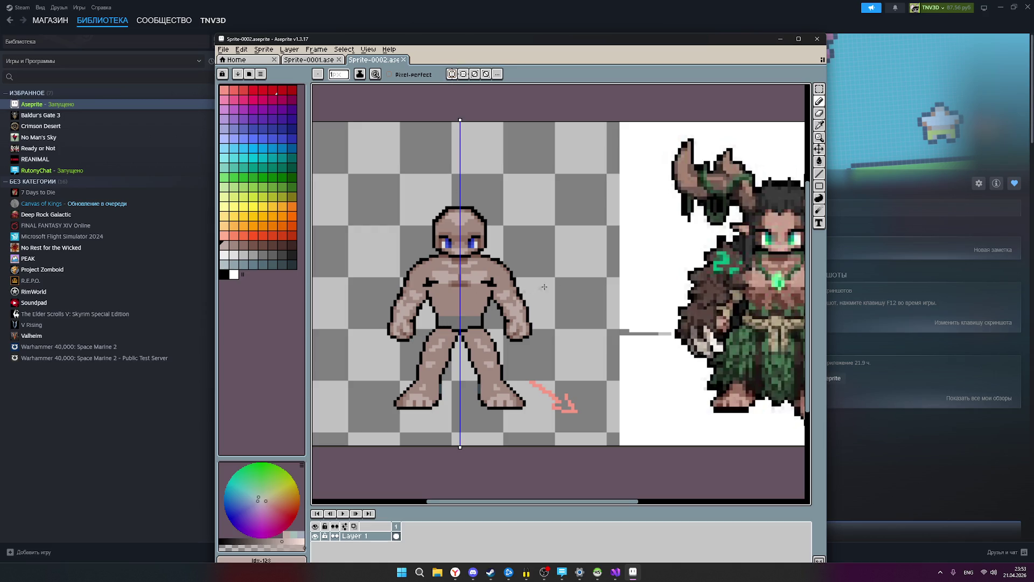
pyautogui.scroll(-3, 609, 284)
pyautogui.scroll(2, 610, 285)
pyautogui.moveTo(609, 284); pyautogui.dragTo(510, 288)
pyautogui.scroll(1, 588, 301)
pyautogui.scroll(-1, 588, 301)
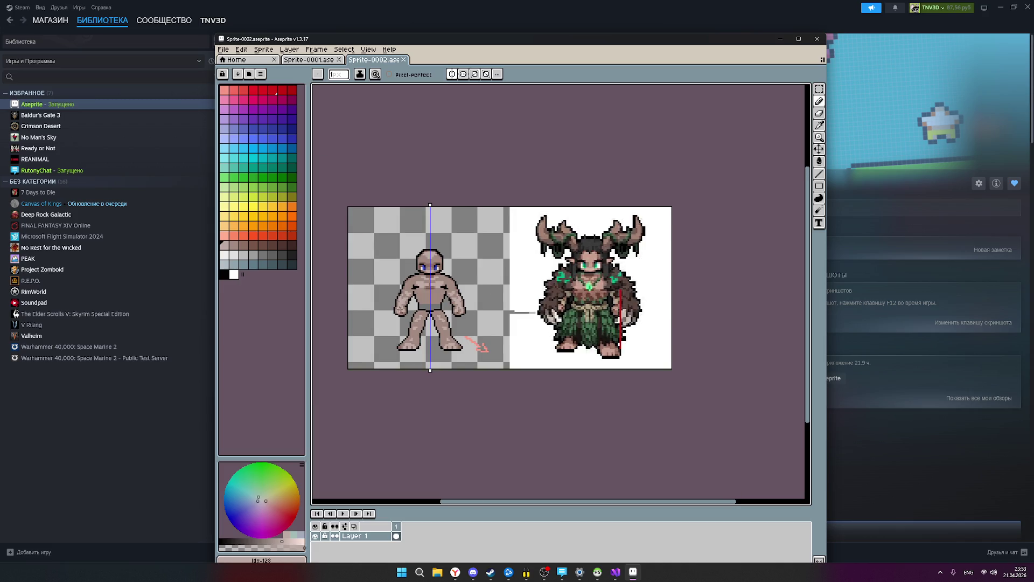
pyautogui.scroll(1, 419, 314)
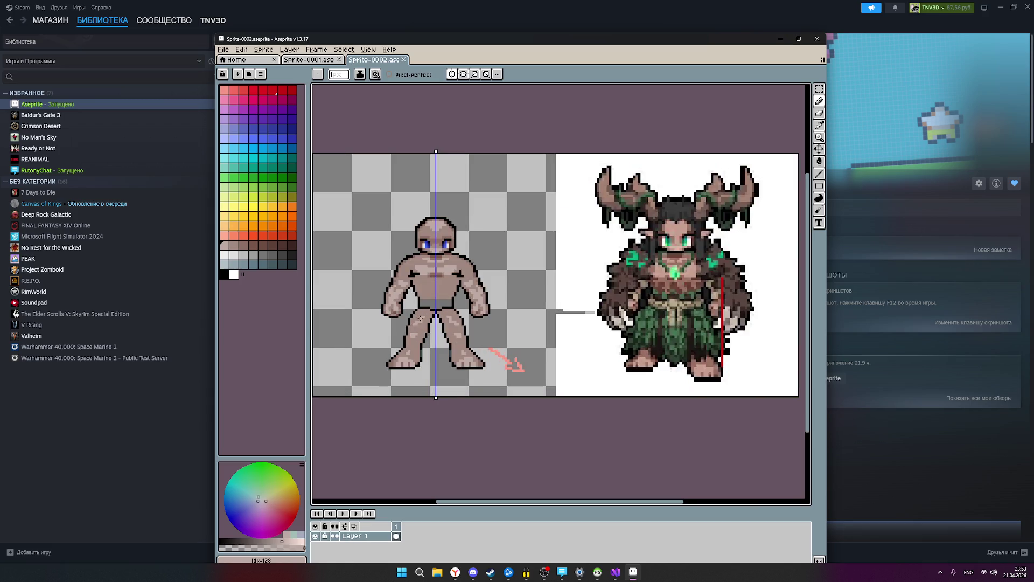
pyautogui.scroll(1, 440, 284)
pyautogui.scroll(-1, 436, 290)
pyautogui.scroll(1, 434, 294)
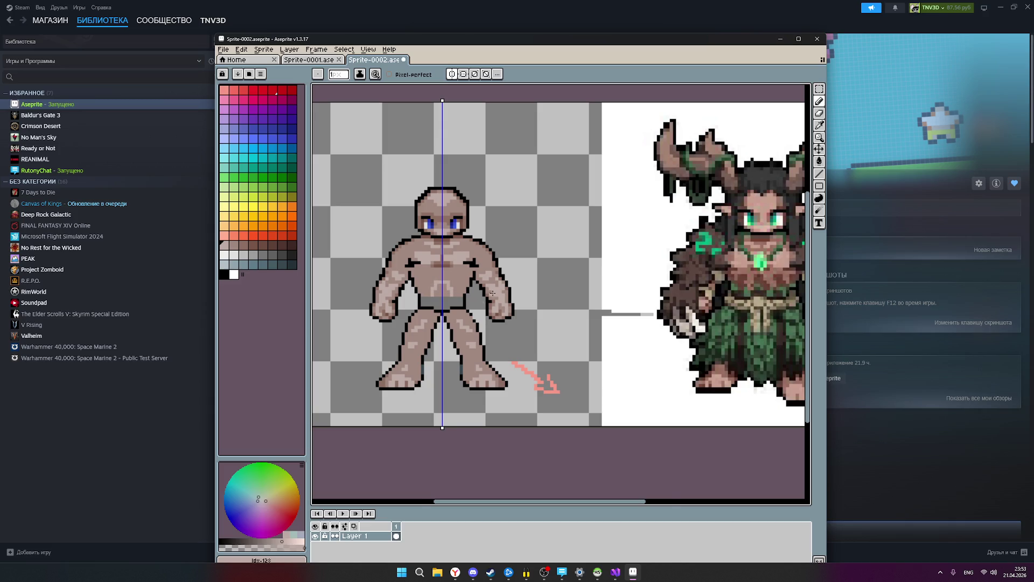
pyautogui.scroll(-2, 493, 293)
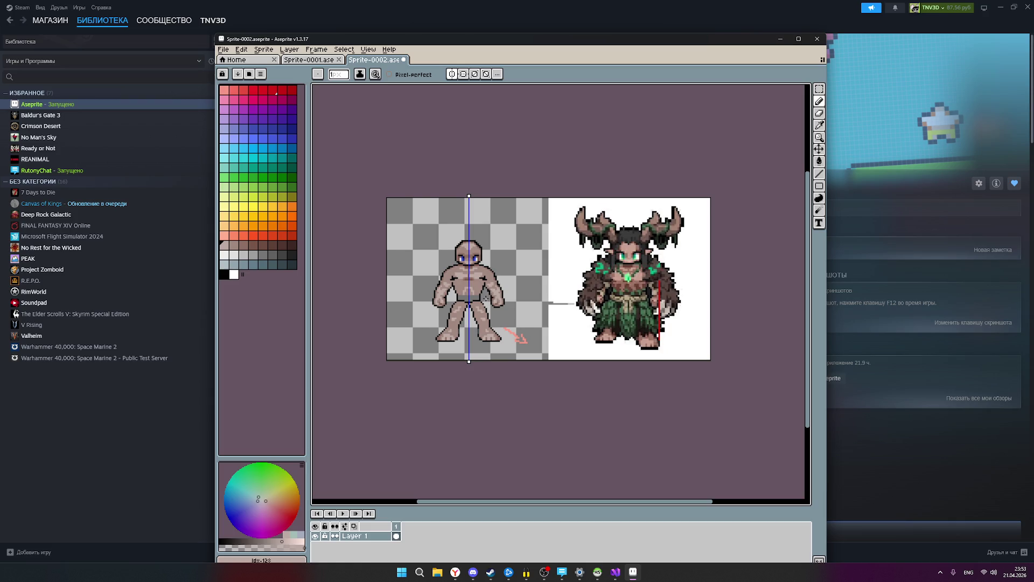
pyautogui.click(452, 74)
# Frame both characters to review the shaded torso, then save Sprite-0002 with Ctrl+S.
pyautogui.scroll(3, 469, 296)
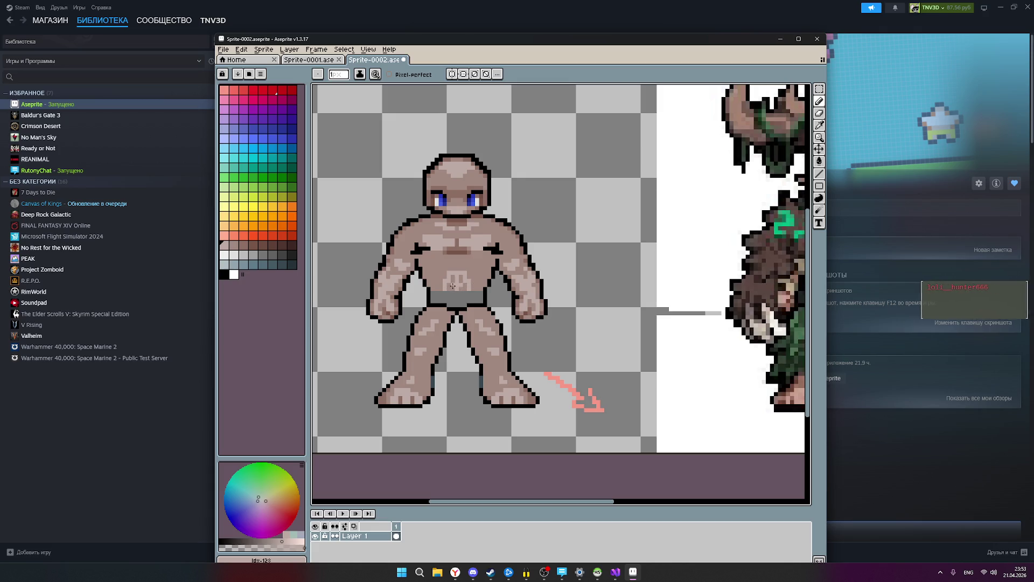
pyautogui.scroll(-3, 496, 276)
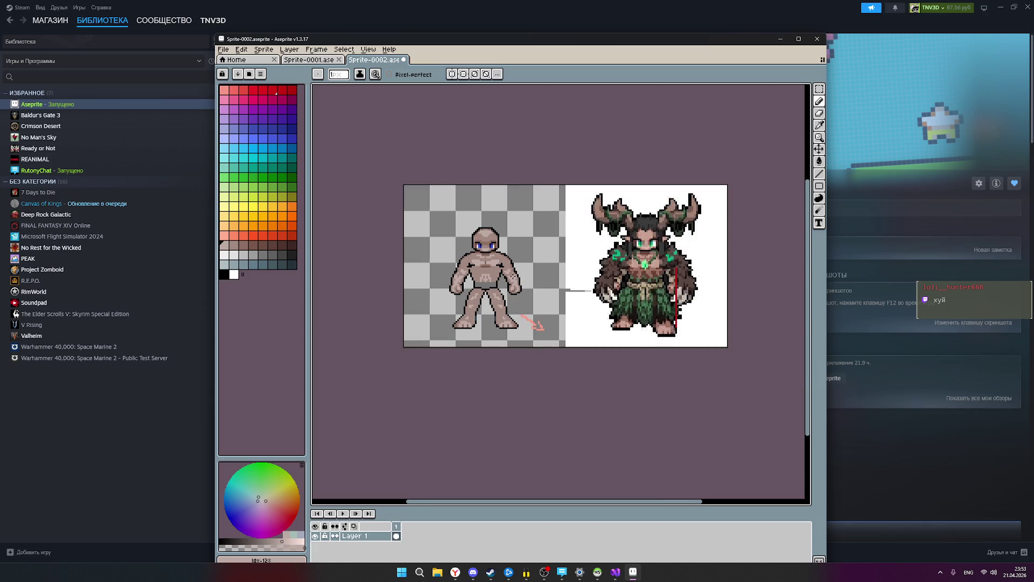
pyautogui.moveTo(531, 262); pyautogui.dragTo(487, 274)
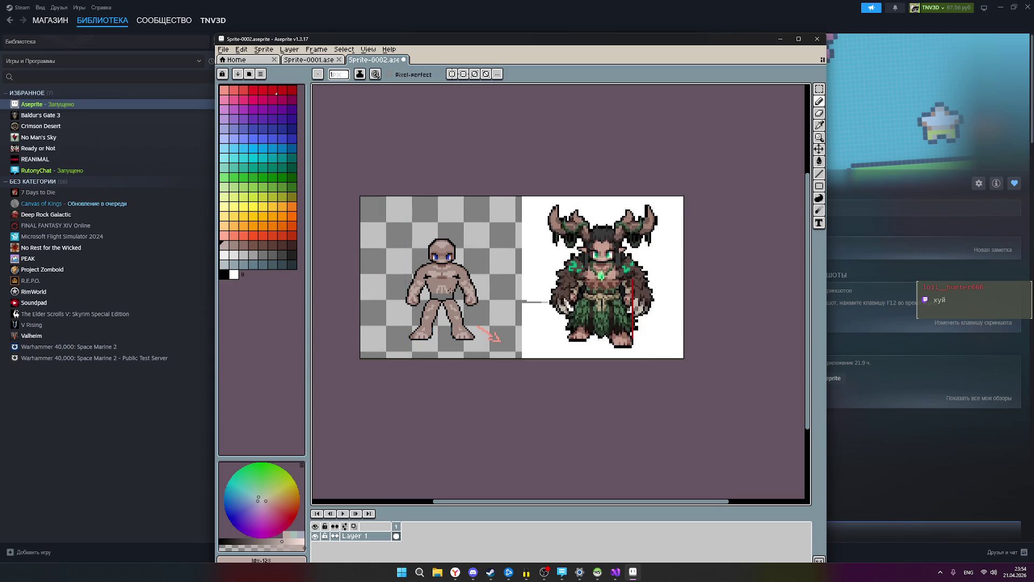
pyautogui.scroll(3, 438, 289)
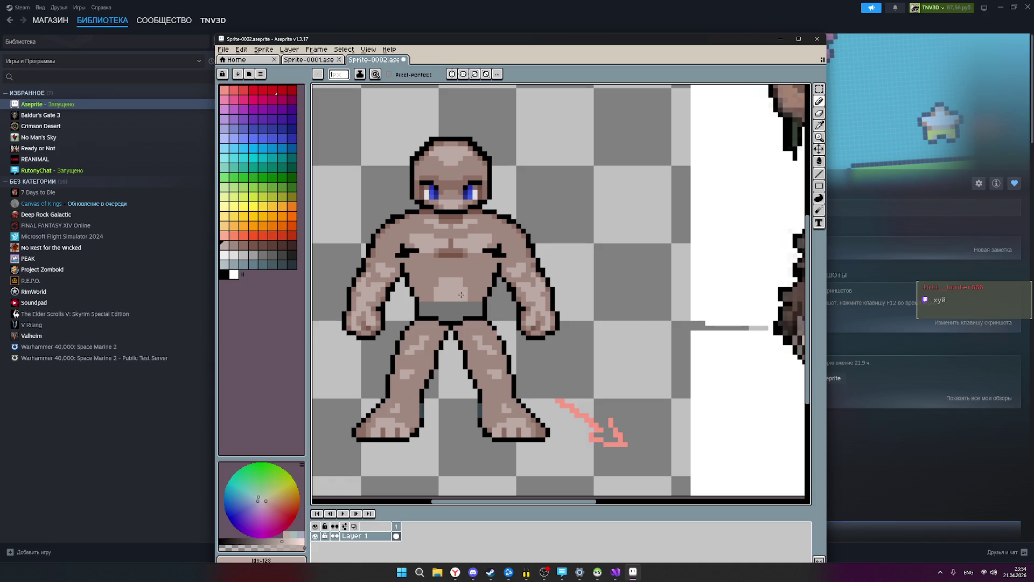
pyautogui.scroll(-3, 514, 279)
pyautogui.moveTo(557, 284); pyautogui.dragTo(510, 294)
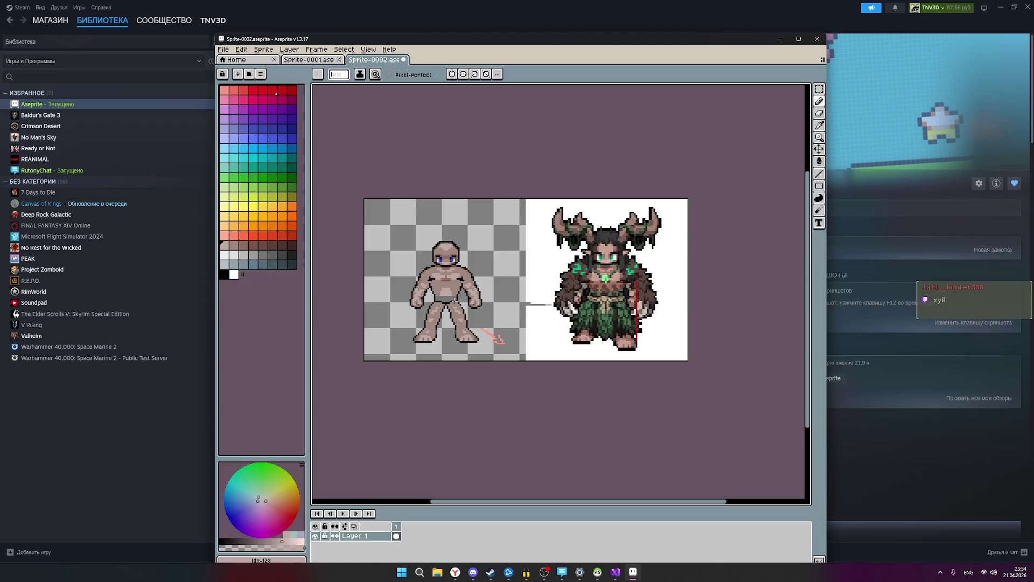
pyautogui.scroll(2, 454, 300)
pyautogui.scroll(-3, 555, 299)
pyautogui.scroll(3, 555, 300)
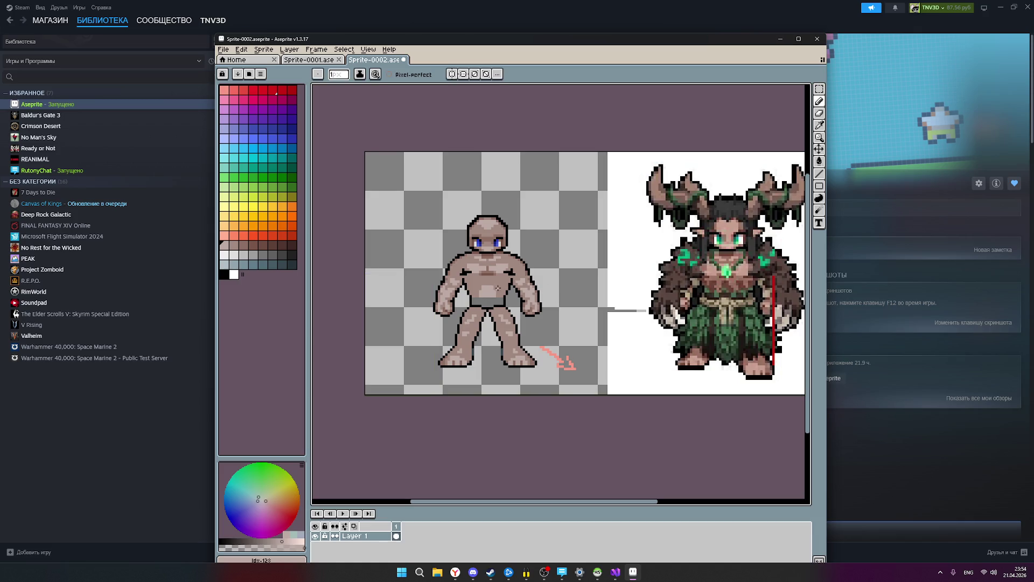
pyautogui.moveTo(577, 293)
pyautogui.mouseDown()
pyautogui.moveTo(503, 293)
pyautogui.moveTo(531, 296)
pyautogui.moveTo(538, 313)
pyautogui.mouseUp()
pyautogui.hotkey('ctrl', 's')
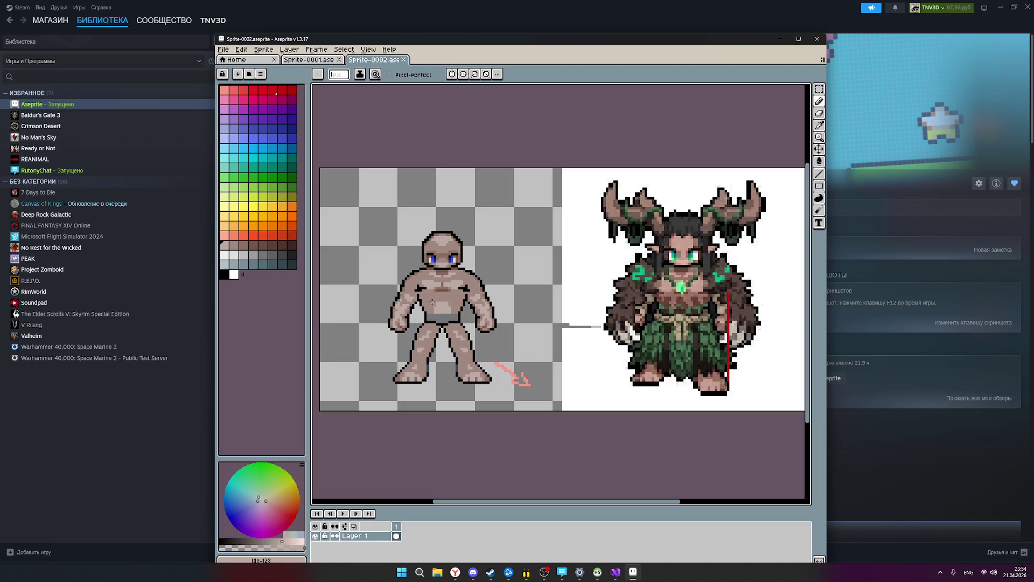
pyautogui.scroll(2, 452, 300)
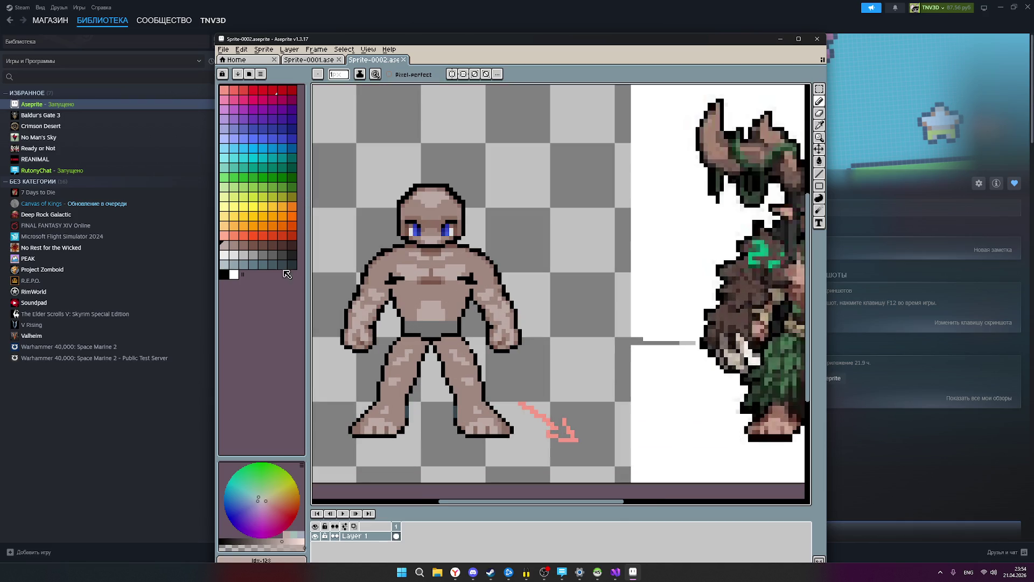
# Darken a pixel on the torso's left edge with a deeper brown, then reselect the lighter skin shade.
pyautogui.scroll(1, 452, 312)
pyautogui.keyDown('alt'); pyautogui.click(458, 322); pyautogui.keyUp('alt')
pyautogui.click(458, 321)
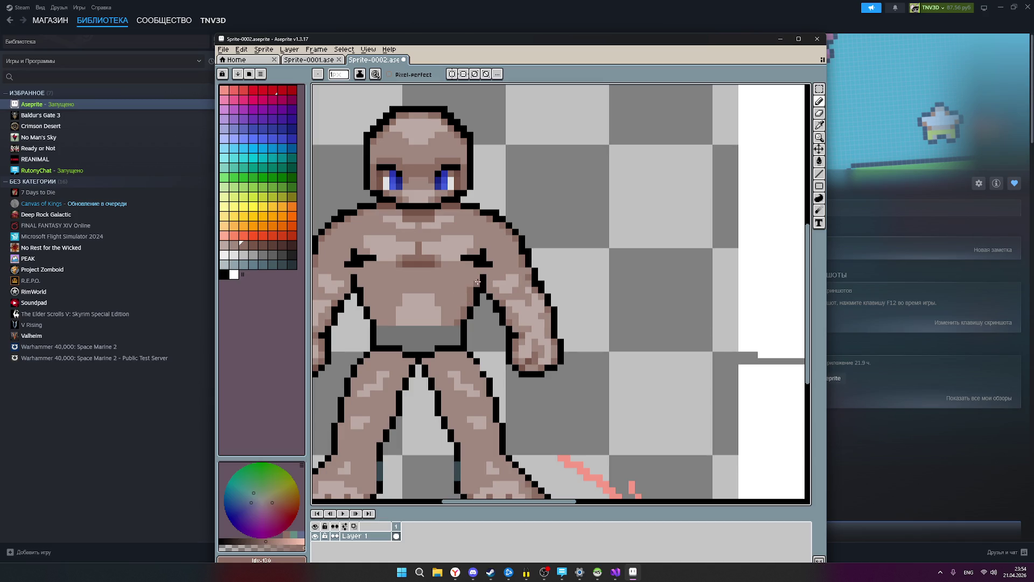
pyautogui.click(254, 249)
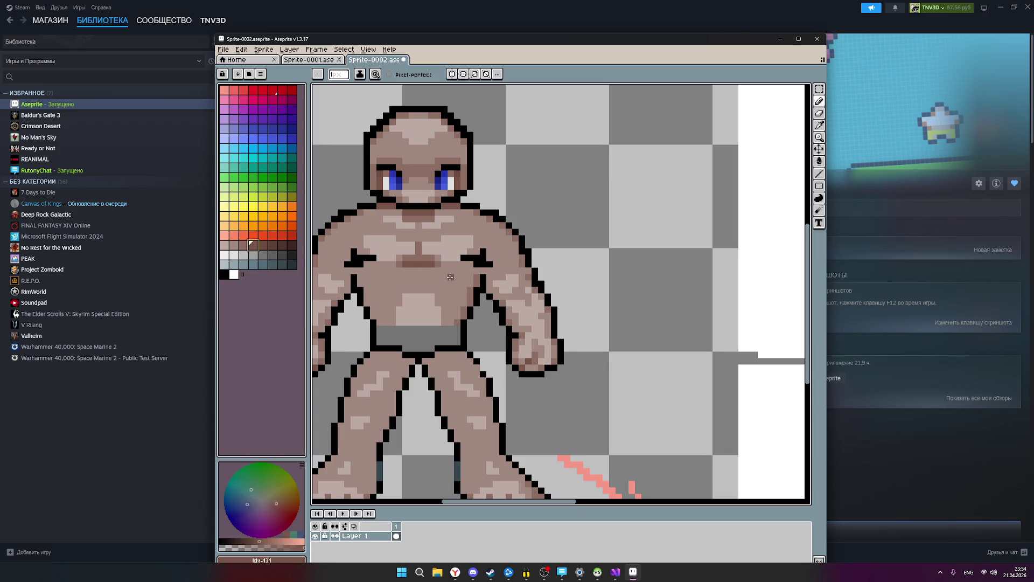
pyautogui.click(357, 283)
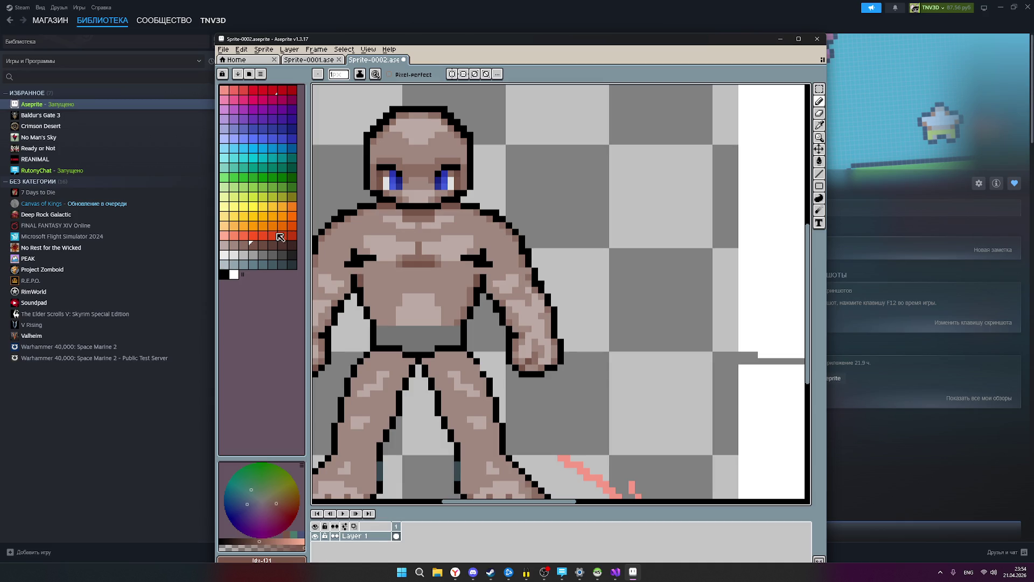
pyautogui.click(244, 245)
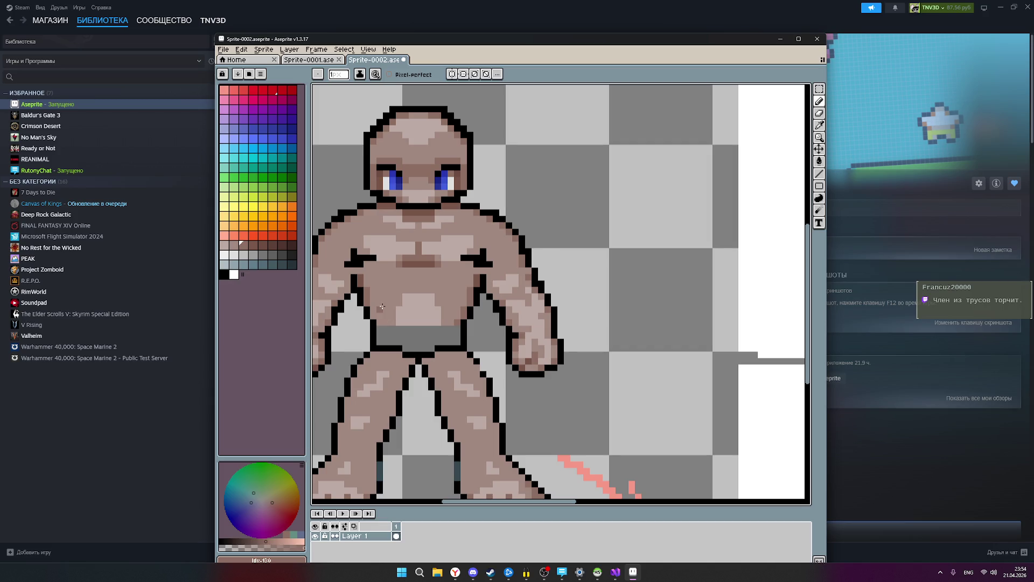
pyautogui.scroll(-1, 382, 306)
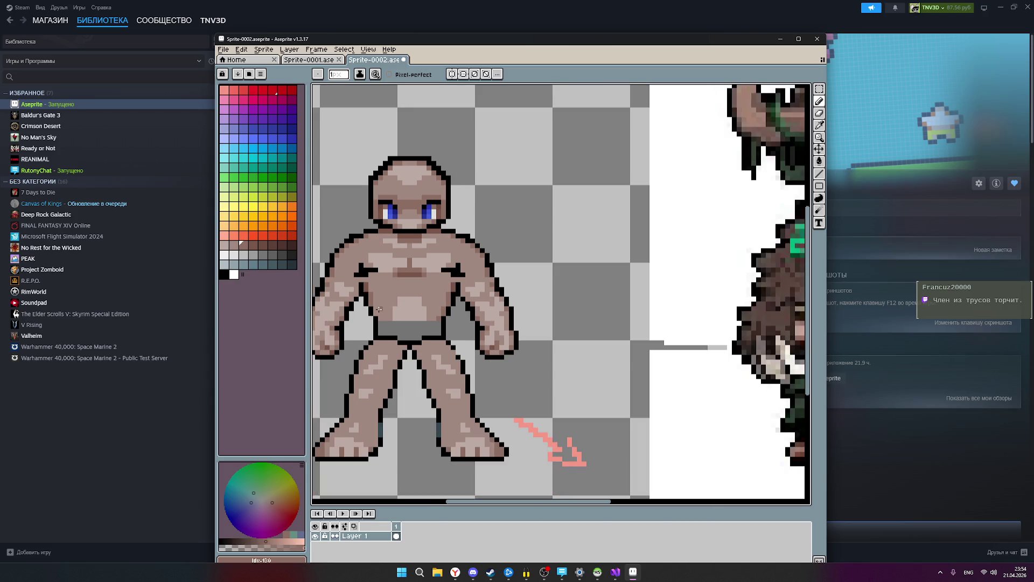
pyautogui.scroll(-1, 378, 311)
pyautogui.scroll(1, 376, 316)
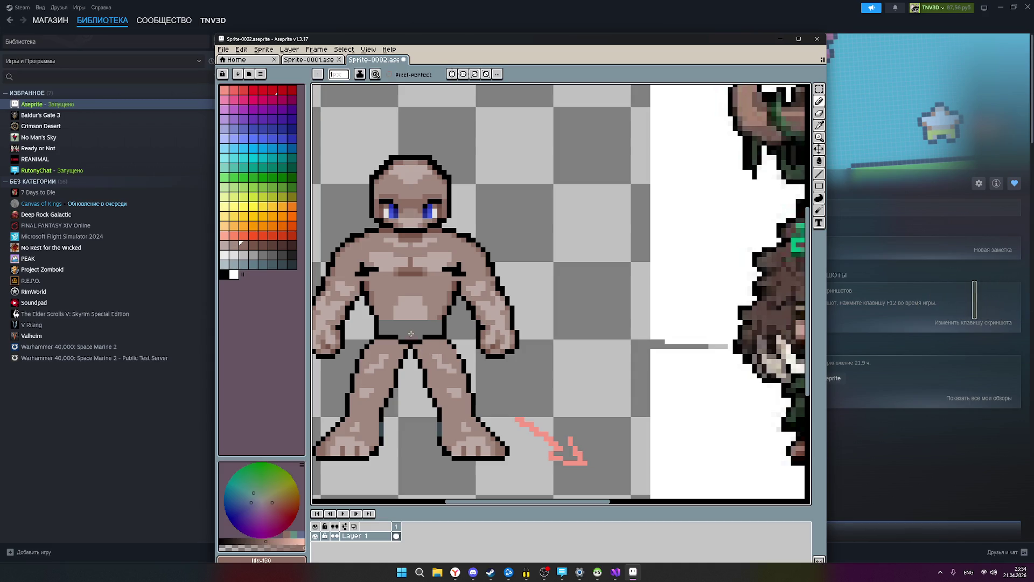
pyautogui.scroll(1, 385, 328)
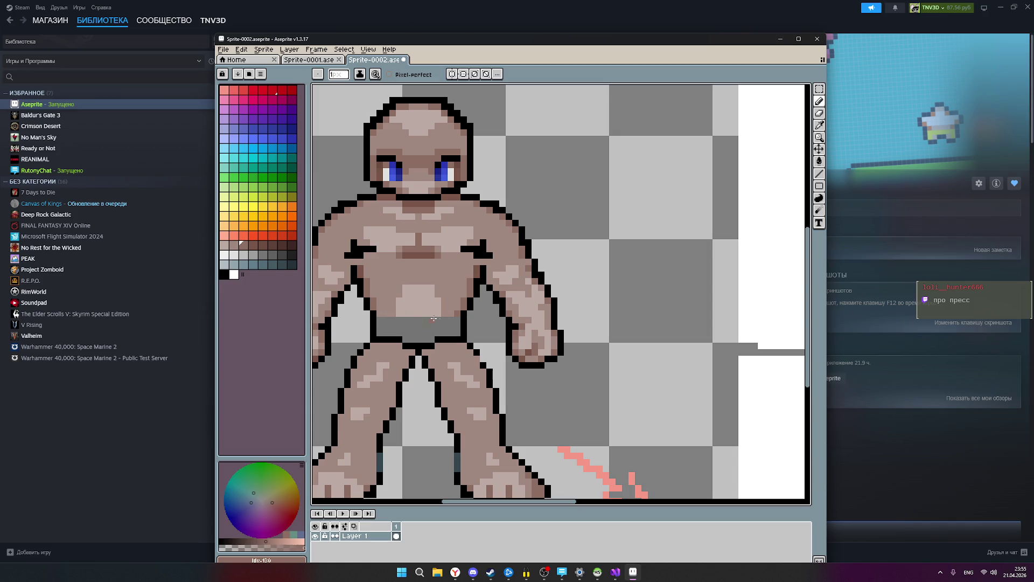
pyautogui.scroll(-4, 394, 317)
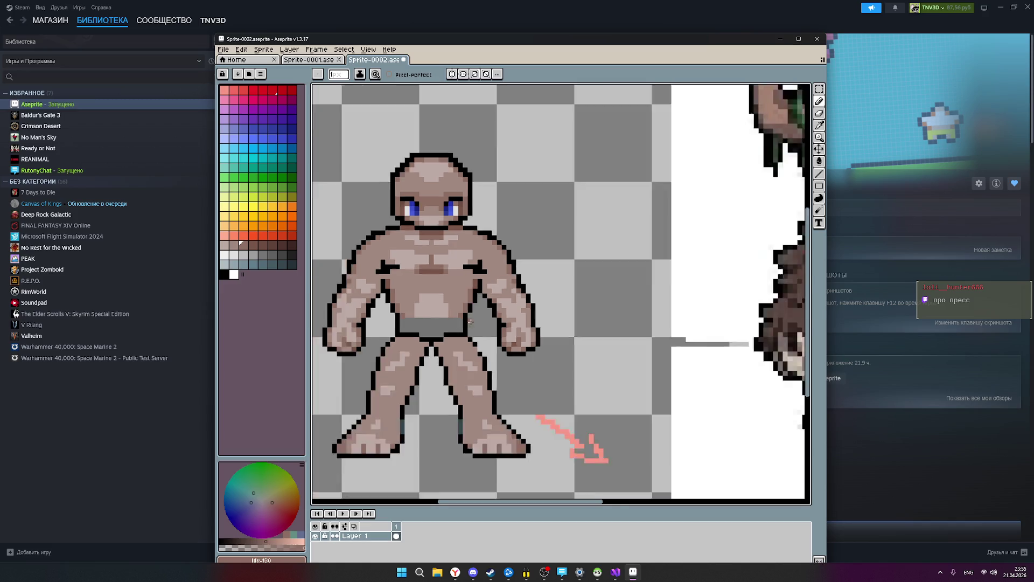
# Shade the lower-left belly highlight with a slightly darker skin tone and save.
pyautogui.scroll(-1, 471, 326)
pyautogui.scroll(1, 471, 333)
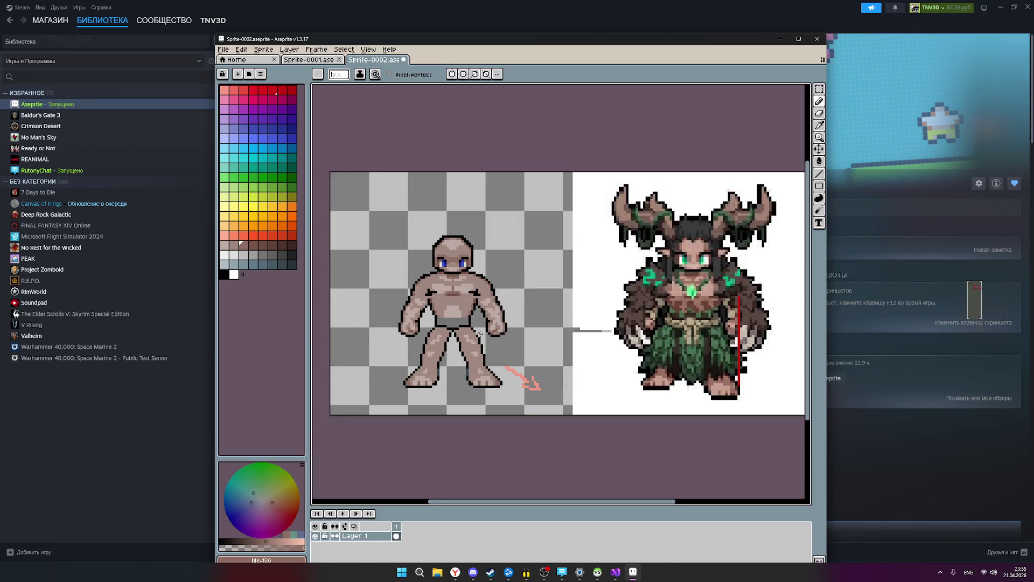
pyautogui.hotkey('ctrl', 's')
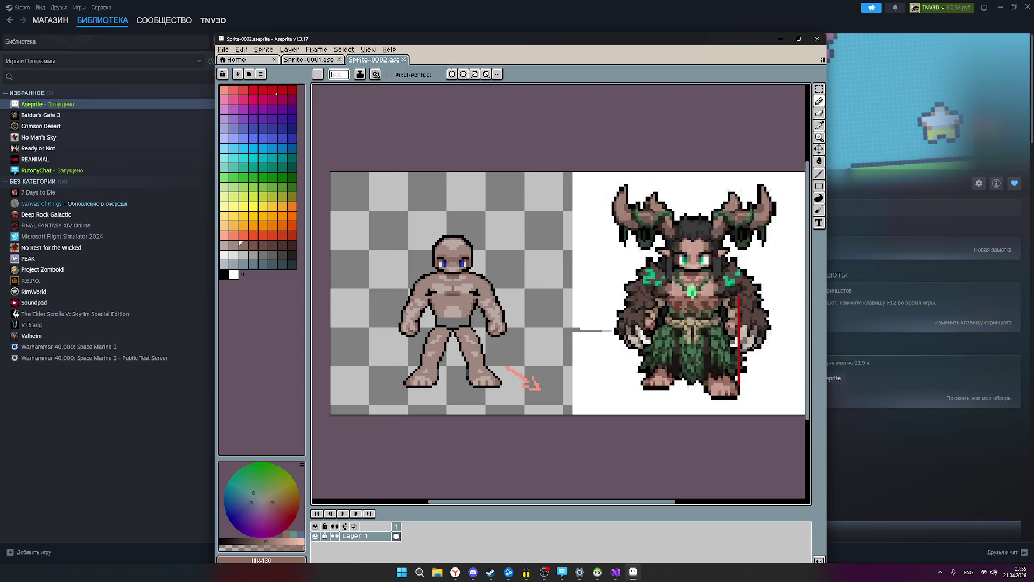
pyautogui.scroll(1, 437, 301)
pyautogui.scroll(2, 436, 301)
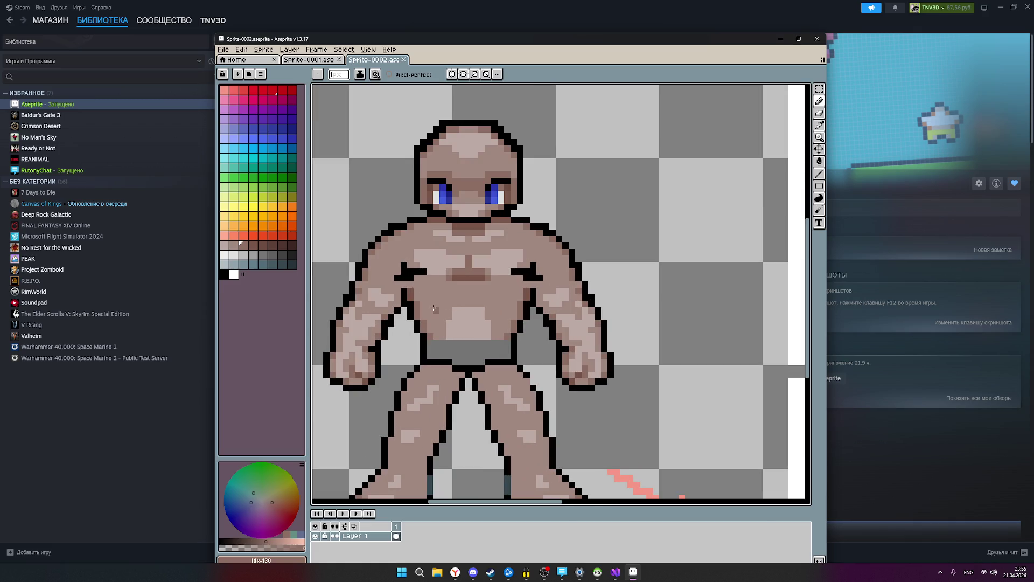
pyautogui.click(234, 247)
pyautogui.click(457, 308)
pyautogui.scroll(-2, 516, 305)
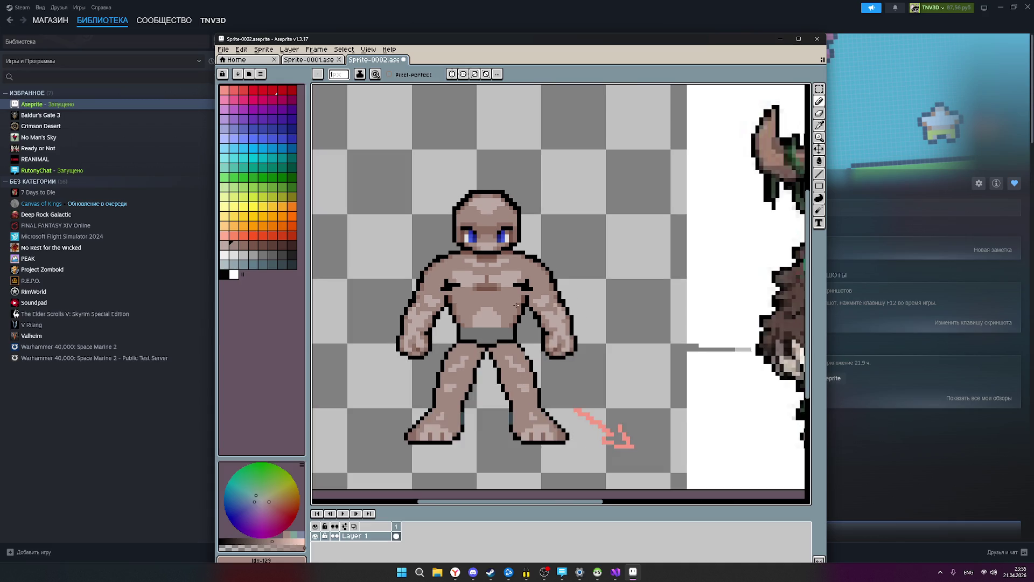
pyautogui.scroll(-2, 506, 315)
pyautogui.scroll(2, 490, 324)
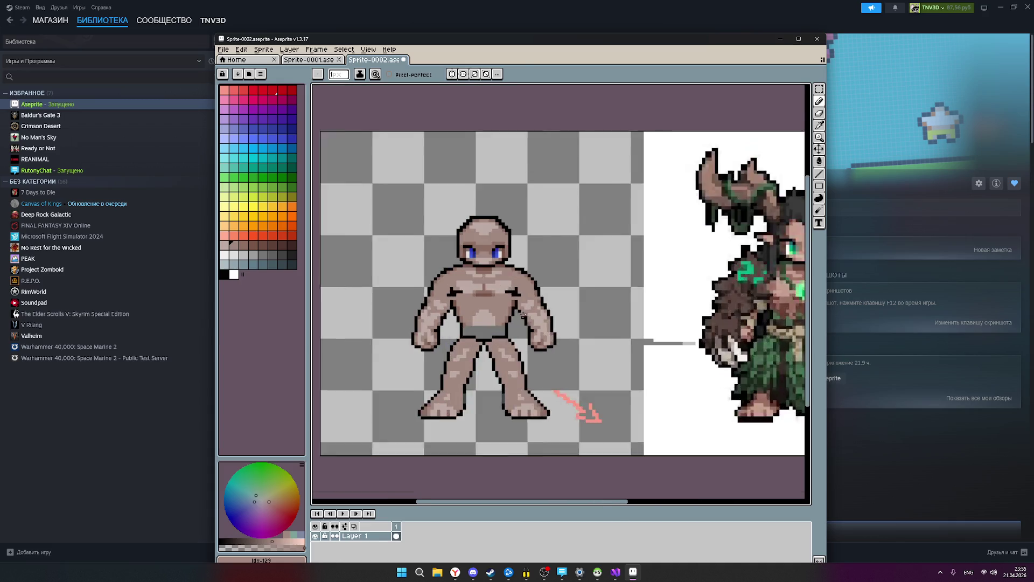
pyautogui.scroll(1, 487, 327)
pyautogui.moveTo(486, 326)
pyautogui.mouseDown()
pyautogui.moveTo(448, 325)
pyautogui.moveTo(468, 299)
pyautogui.moveTo(488, 321)
pyautogui.moveTo(460, 313)
pyautogui.moveTo(475, 309)
pyautogui.mouseUp()
pyautogui.hotkey('ctrl', 's')
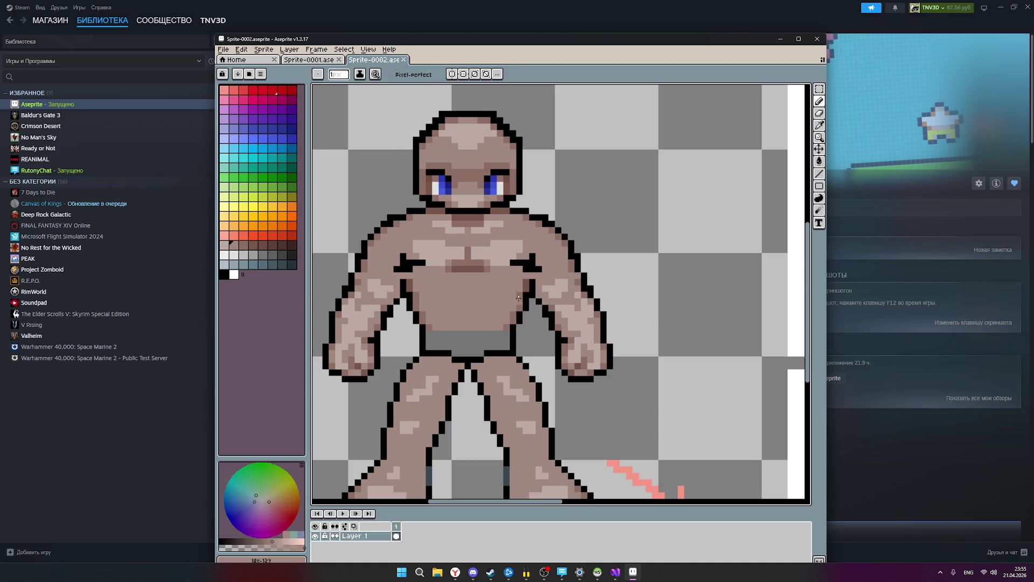
# Erase the pink arrow sketch beside the figure with the Eraser.
pyautogui.scroll(-2, 530, 310)
pyautogui.scroll(-1, 531, 310)
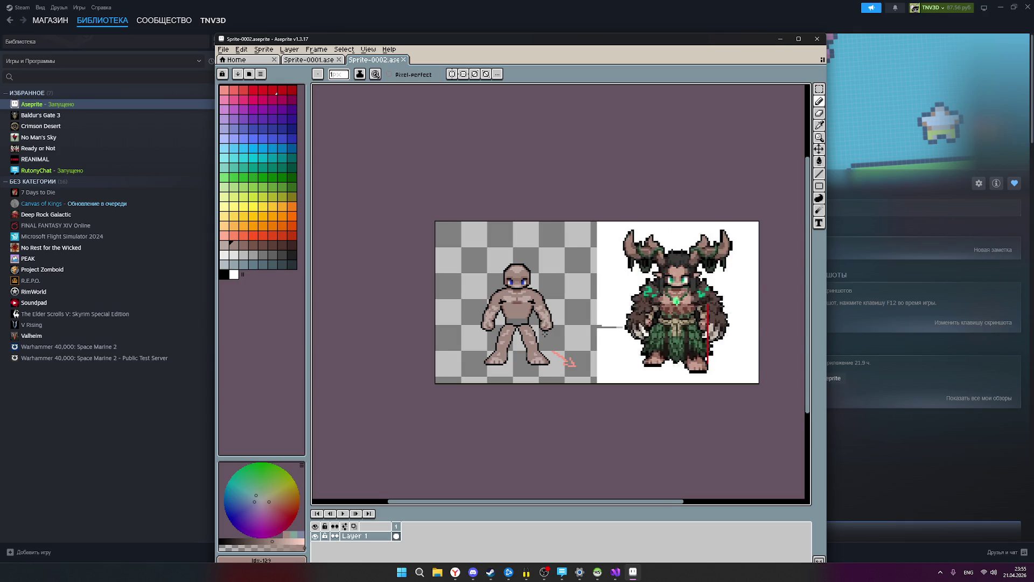
pyautogui.scroll(1, 544, 334)
pyautogui.moveTo(590, 323); pyautogui.dragTo(551, 316)
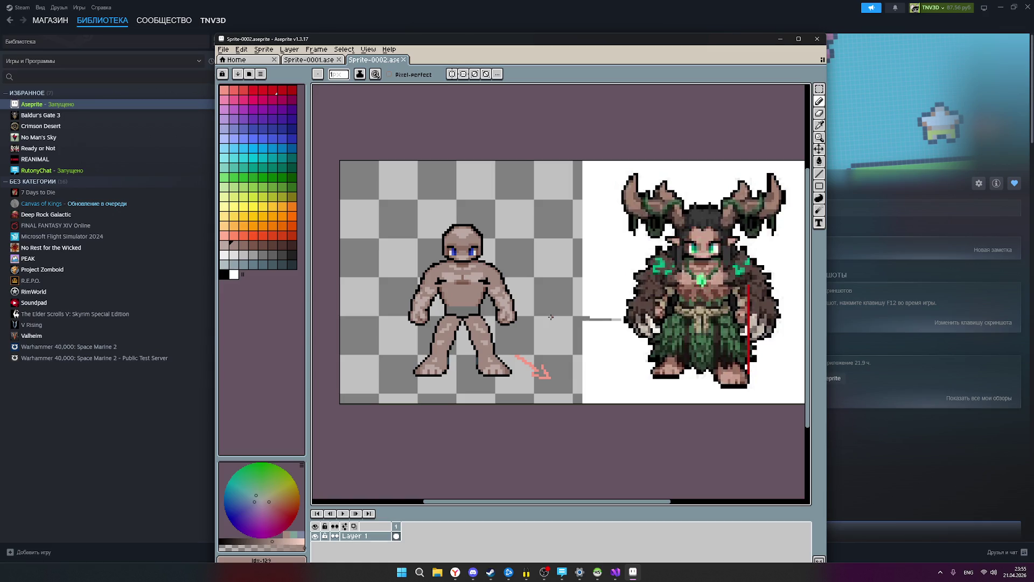
pyautogui.scroll(-1, 550, 317)
pyautogui.scroll(1, 550, 314)
pyautogui.scroll(-1, 550, 314)
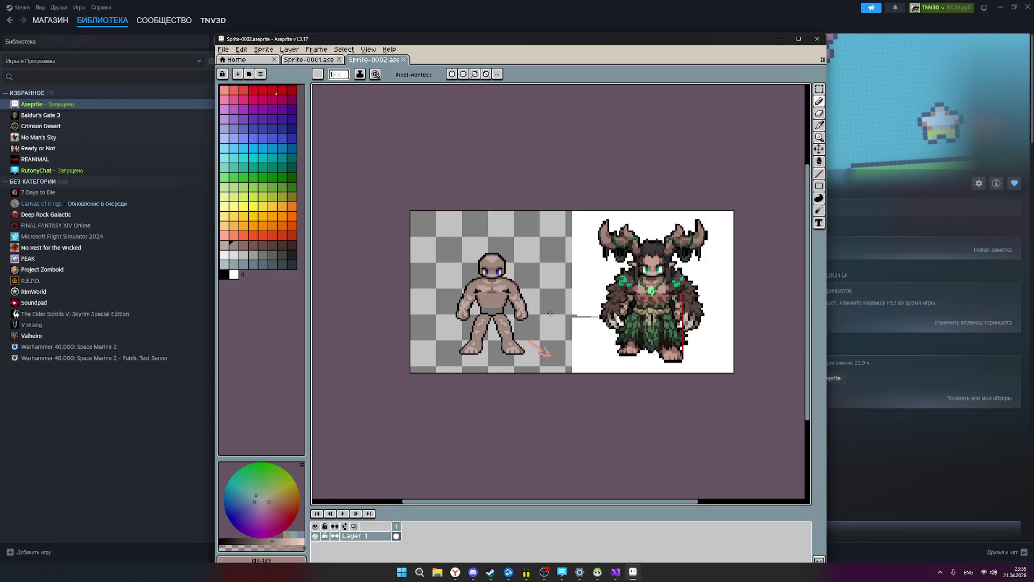
pyautogui.scroll(1, 550, 314)
pyautogui.scroll(-1, 550, 314)
pyautogui.scroll(4, 544, 310)
pyautogui.scroll(-3, 530, 312)
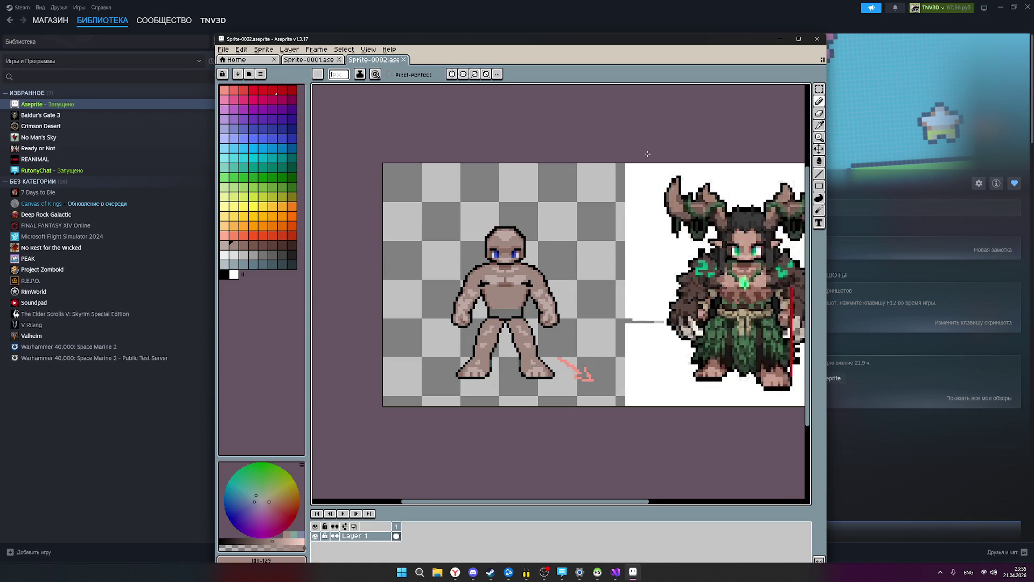
pyautogui.click(819, 113)
pyautogui.scroll(1, 624, 291)
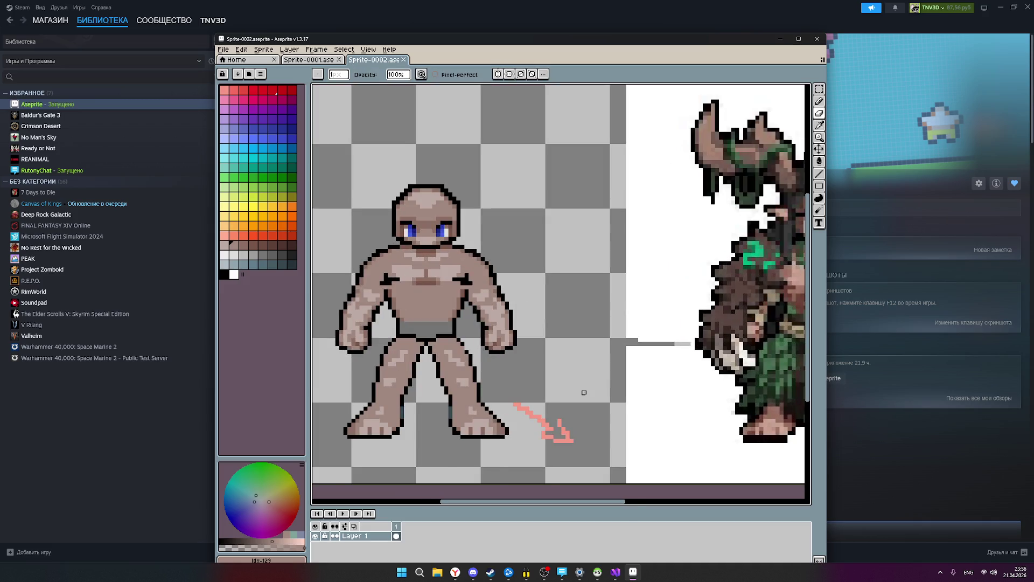
pyautogui.scroll(-1, 584, 393)
pyautogui.moveTo(563, 416)
pyautogui.mouseDown()
pyautogui.moveTo(573, 432)
pyautogui.moveTo(531, 406)
pyautogui.mouseUp()
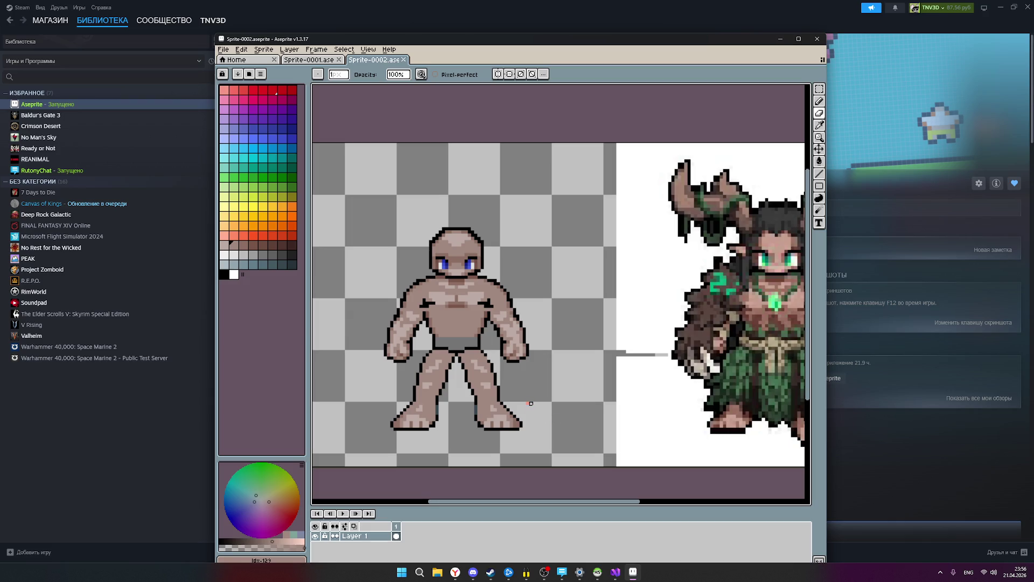
# Zoom around to inspect the finished figure, then pick a very dark palette colour.
pyautogui.scroll(-1, 541, 378)
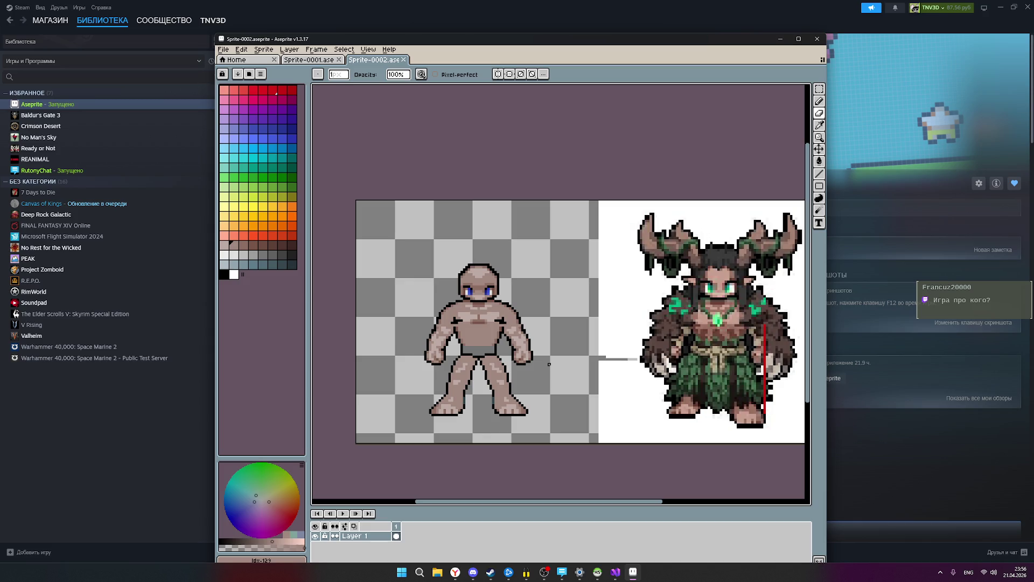
pyautogui.scroll(-1, 559, 359)
pyautogui.scroll(1, 549, 361)
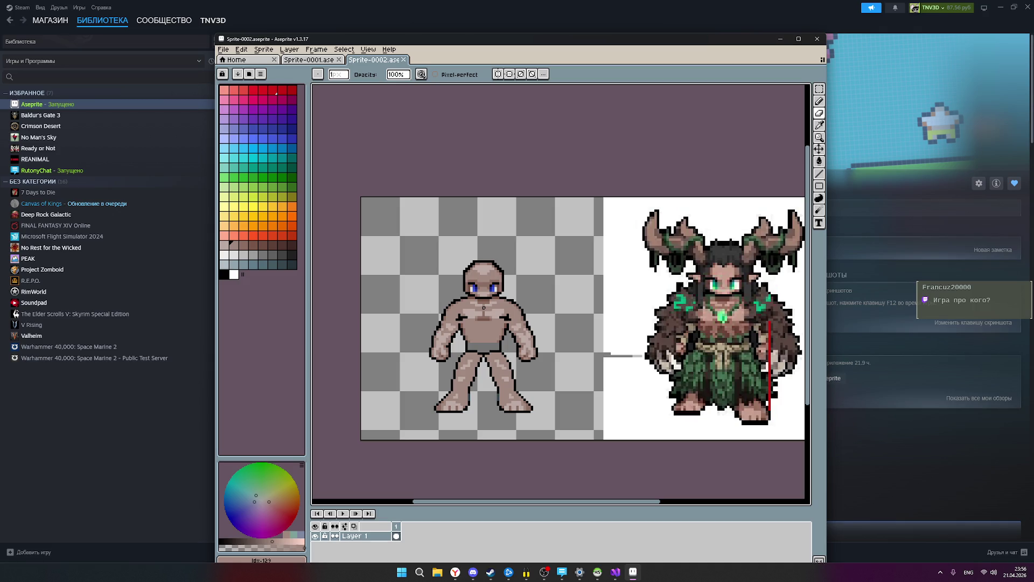
pyautogui.scroll(-1, 563, 329)
pyautogui.scroll(1, 563, 328)
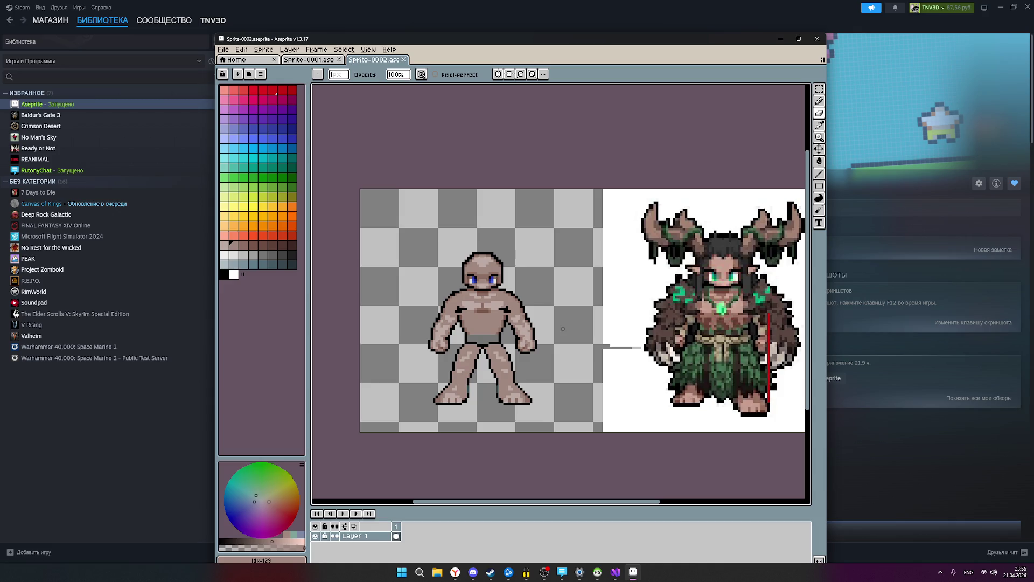
pyautogui.scroll(-1, 549, 326)
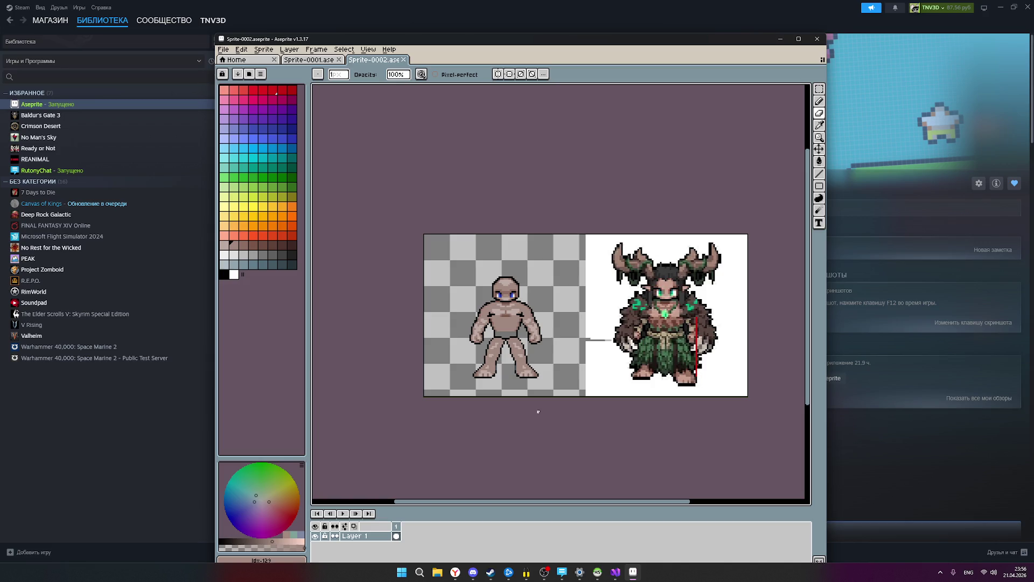
pyautogui.scroll(1, 538, 412)
pyautogui.scroll(1, 479, 384)
pyautogui.scroll(-1, 499, 383)
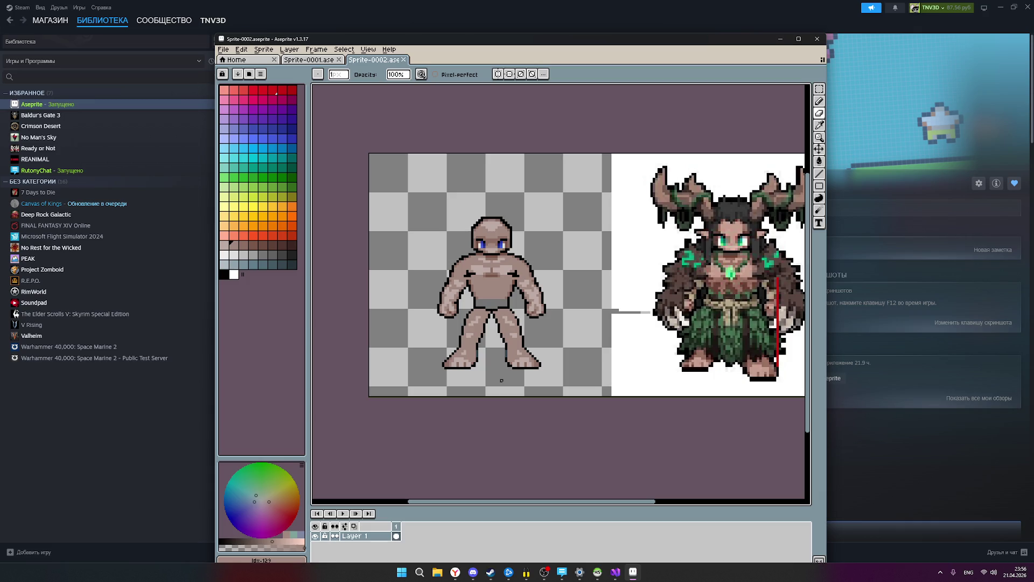
pyautogui.scroll(2, 520, 283)
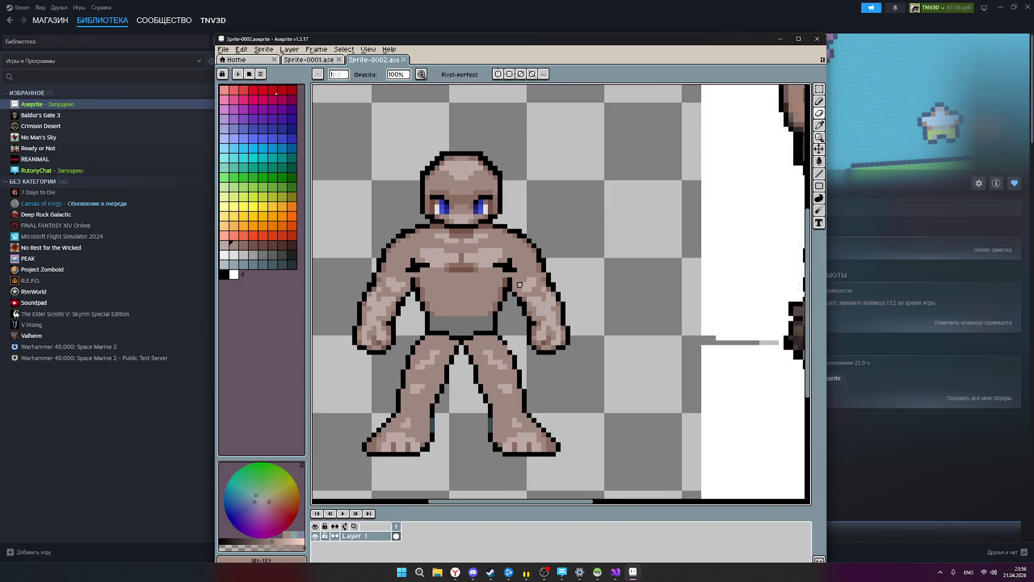
pyautogui.scroll(1, 520, 283)
pyautogui.scroll(-3, 529, 280)
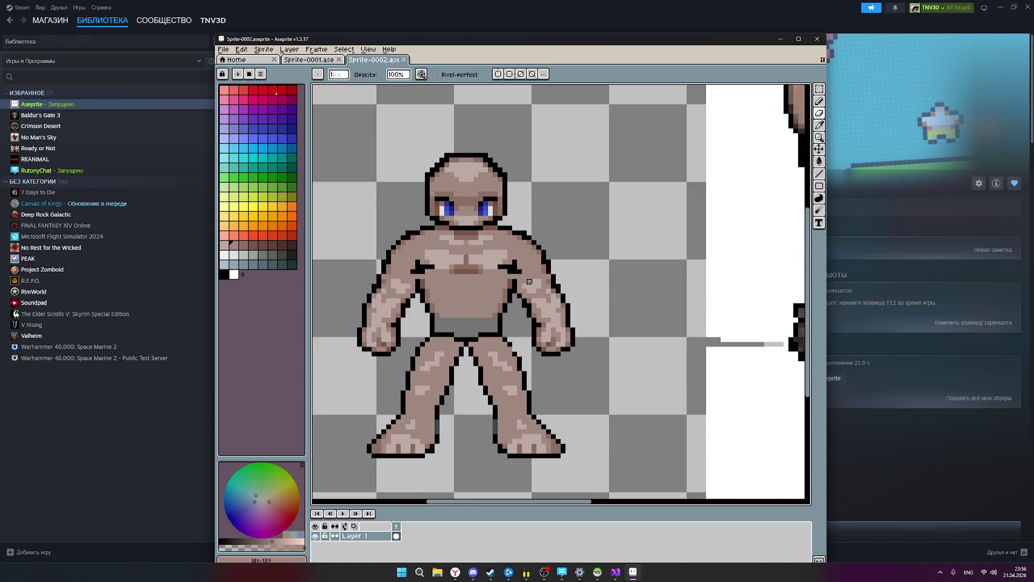
pyautogui.scroll(-1, 533, 289)
pyautogui.scroll(1, 533, 290)
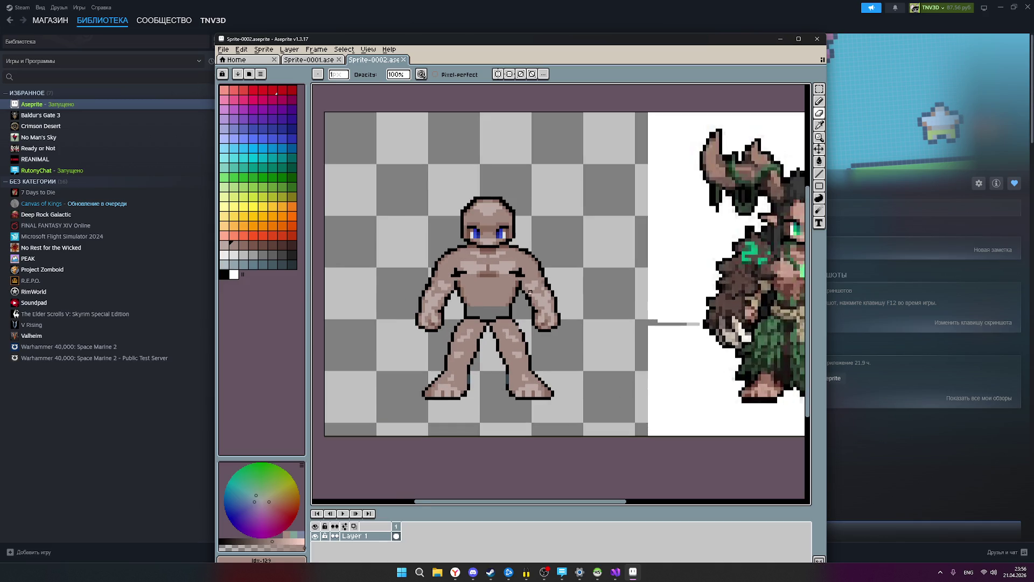
pyautogui.scroll(1, 533, 289)
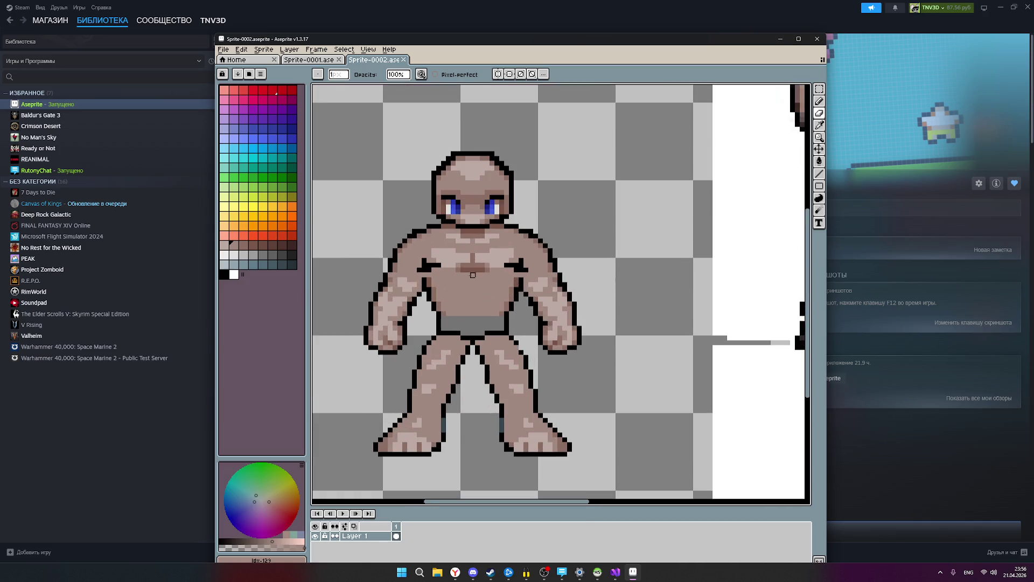
pyautogui.click(292, 264)
# Paint dark teal accents where the figure's chest meets each arm.
pyautogui.scroll(2, 516, 269)
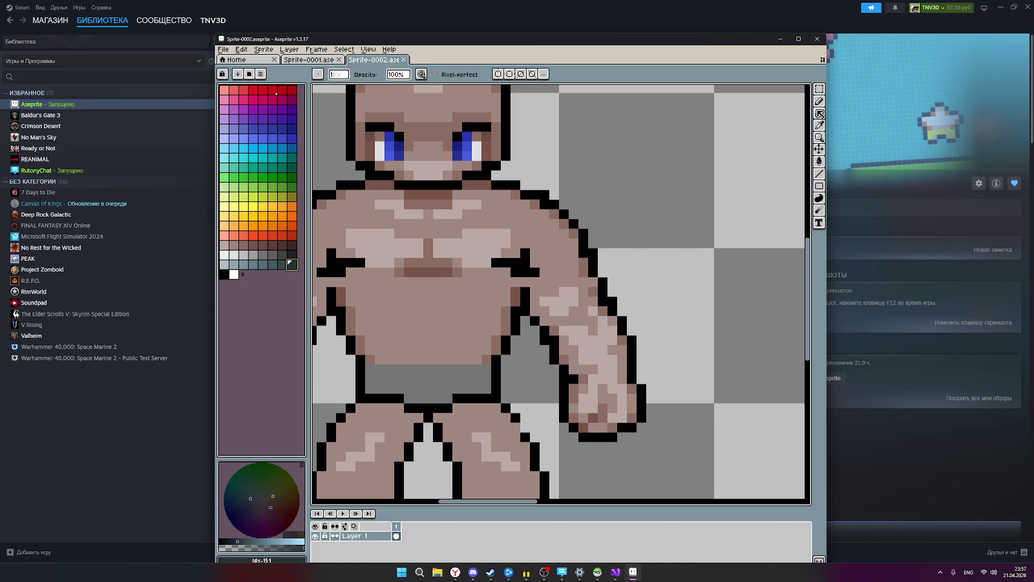
pyautogui.moveTo(810, 111)
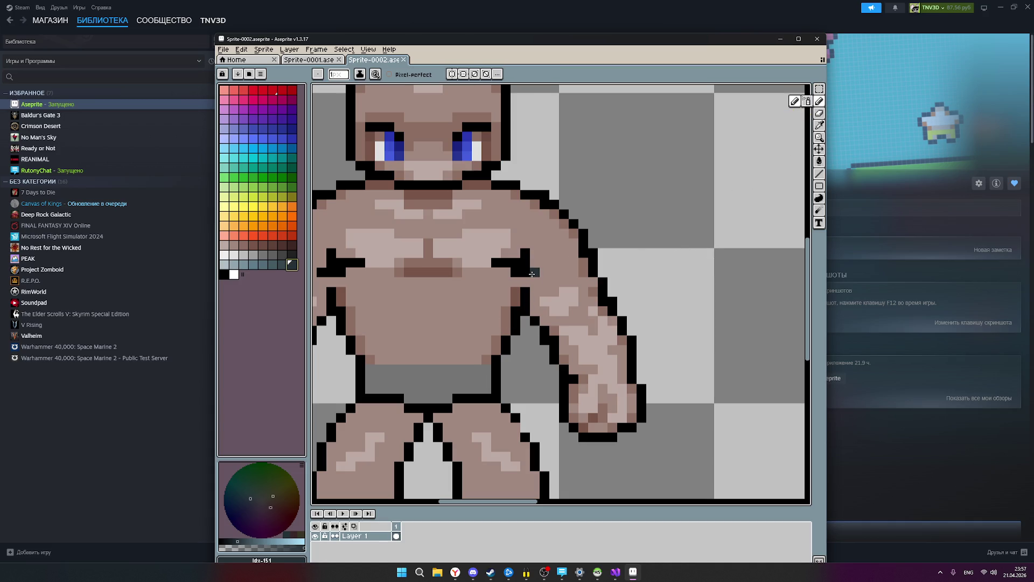
pyautogui.moveTo(532, 274)
pyautogui.mouseDown()
pyautogui.moveTo(517, 272)
pyautogui.moveTo(524, 253)
pyautogui.moveTo(493, 263)
pyautogui.moveTo(505, 295)
pyautogui.mouseUp()
pyautogui.moveTo(389, 269)
pyautogui.mouseDown()
pyautogui.moveTo(387, 260)
pyautogui.moveTo(388, 276)
pyautogui.moveTo(411, 269)
pyautogui.mouseUp()
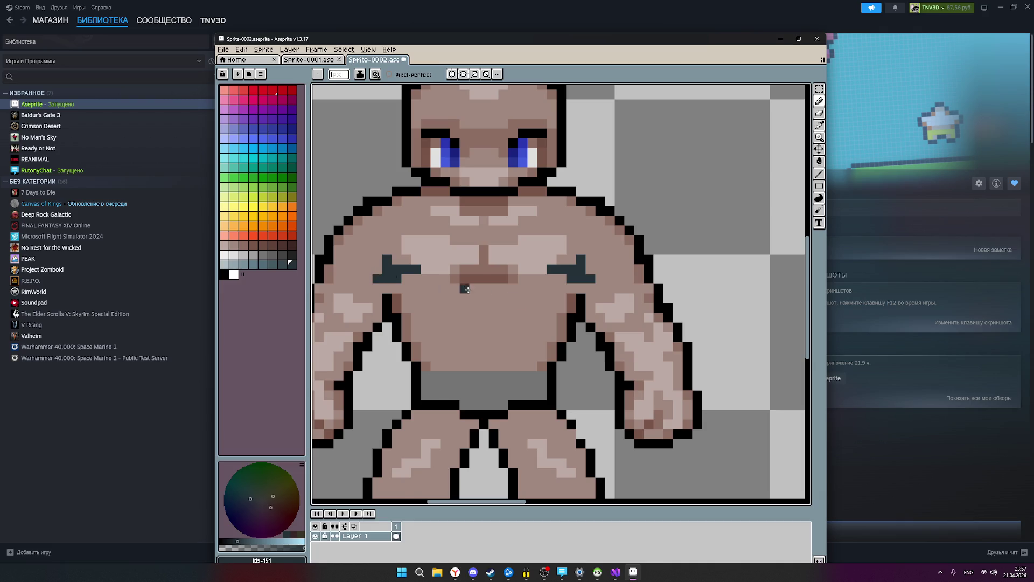
pyautogui.scroll(-3, 556, 311)
pyautogui.scroll(-2, 556, 311)
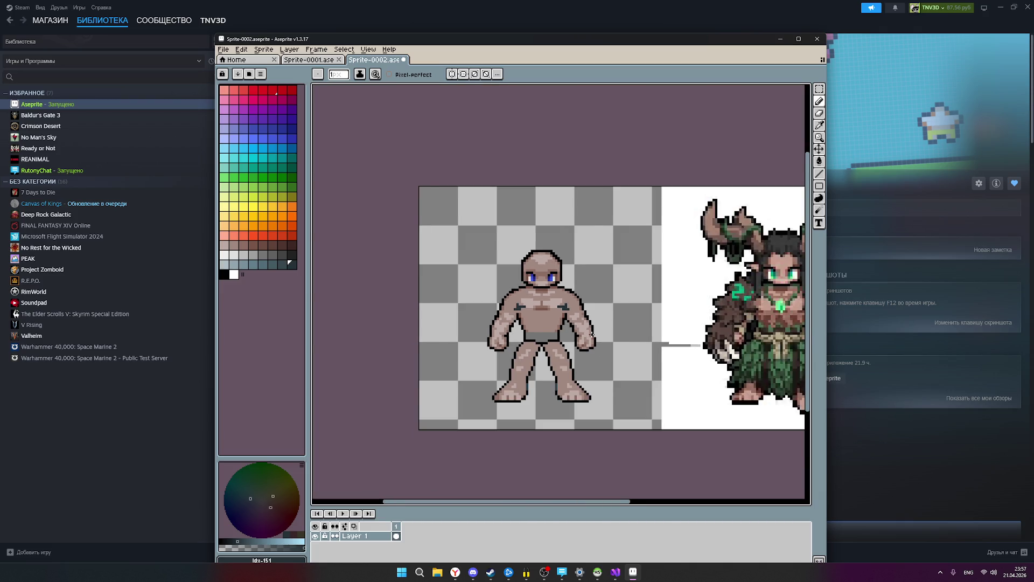
pyautogui.scroll(2, 593, 335)
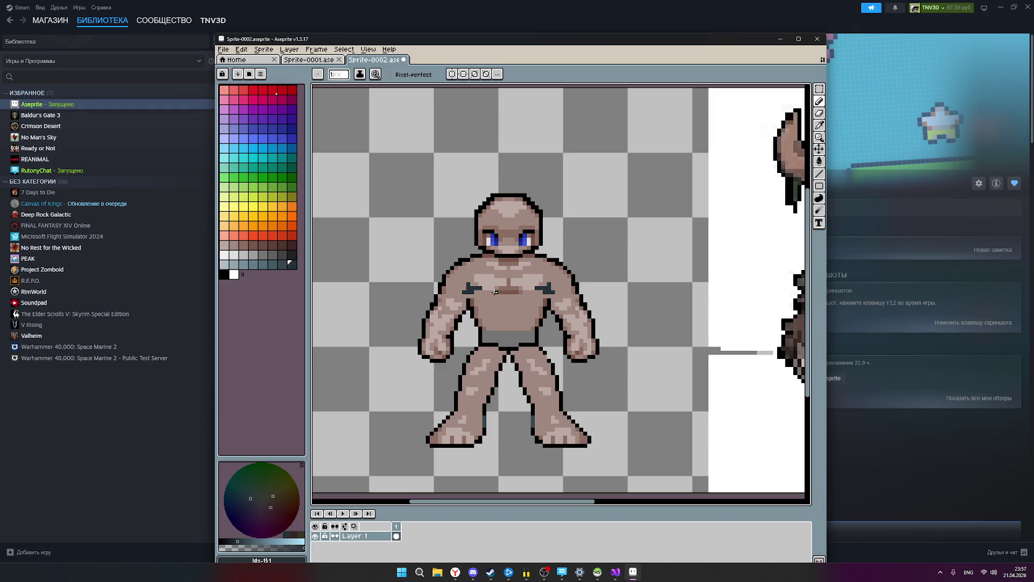
pyautogui.press('v')
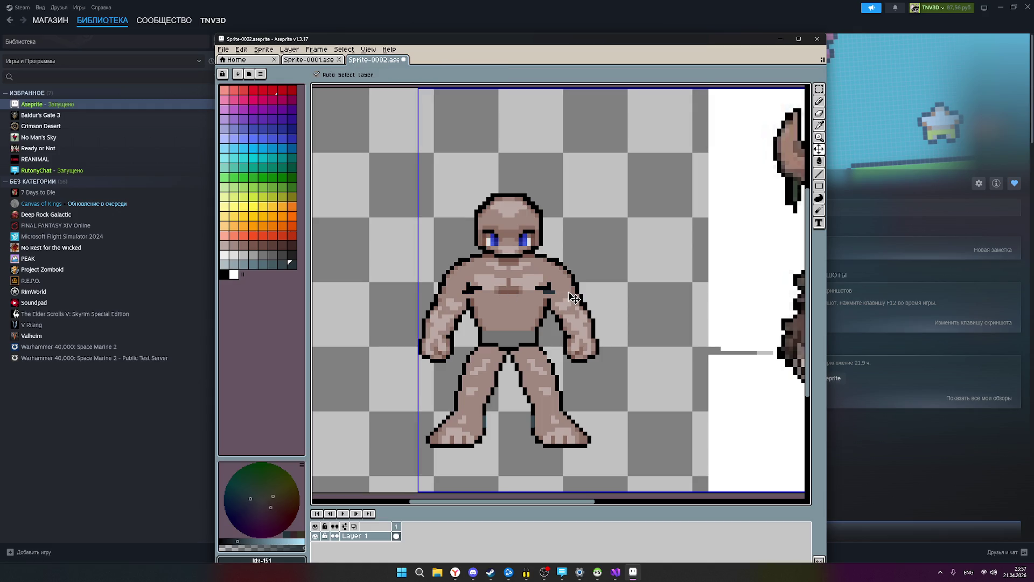
pyautogui.press('b')
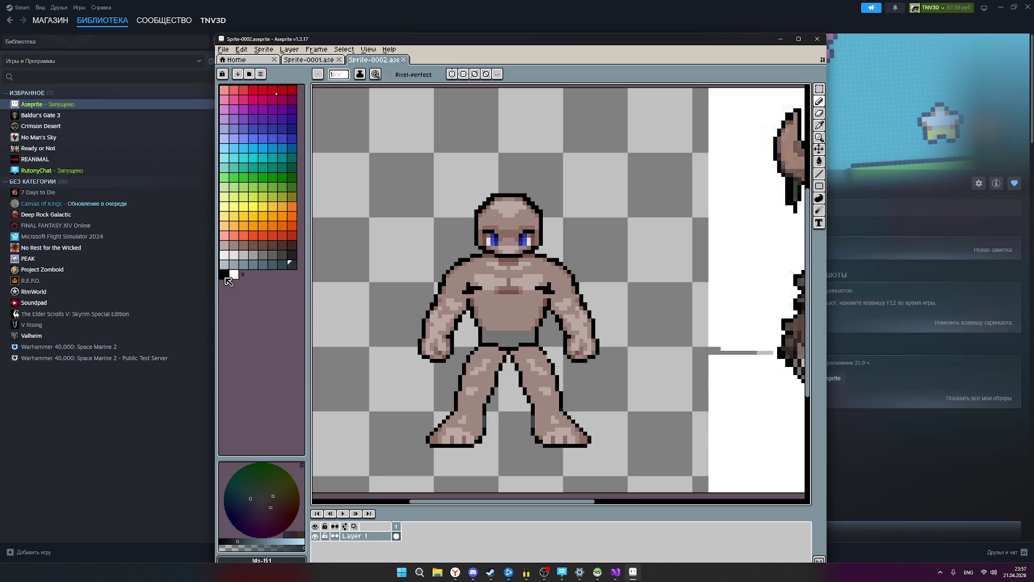
# Turn on vertical symmetry and undo the trial dark-skin chest mark.
pyautogui.click(453, 75)
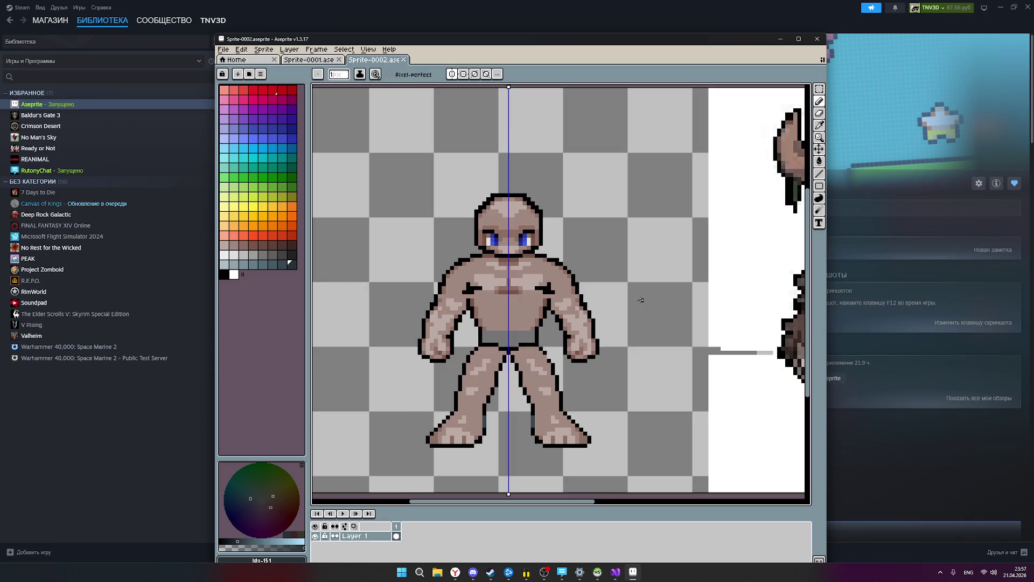
pyautogui.scroll(3, 544, 274)
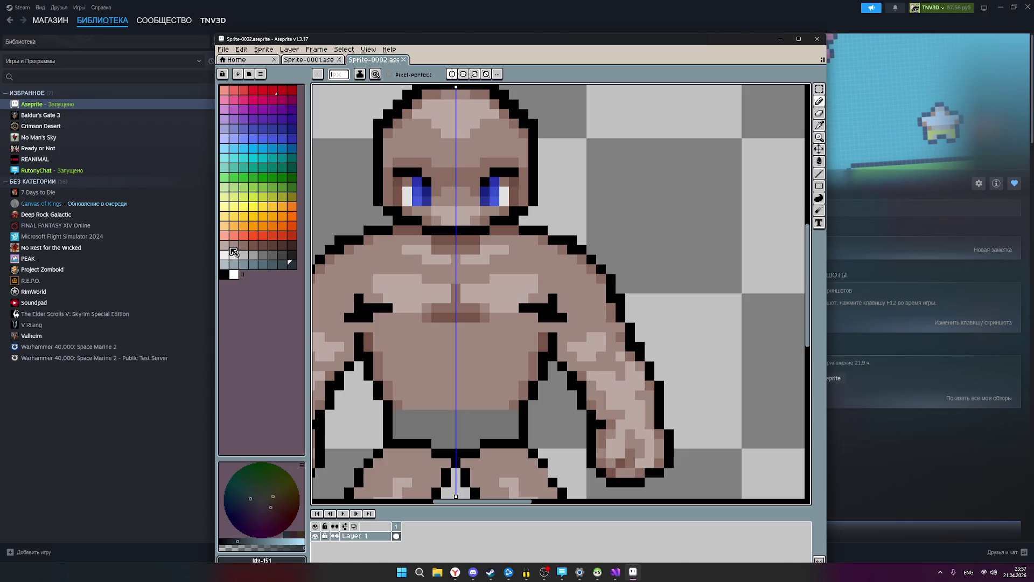
pyautogui.click(232, 246)
pyautogui.click(523, 308)
pyautogui.hotkey('ctrl', 'z')
pyautogui.hotkey('ctrl', 'z')
pyautogui.hotkey('ctrl', 'z')
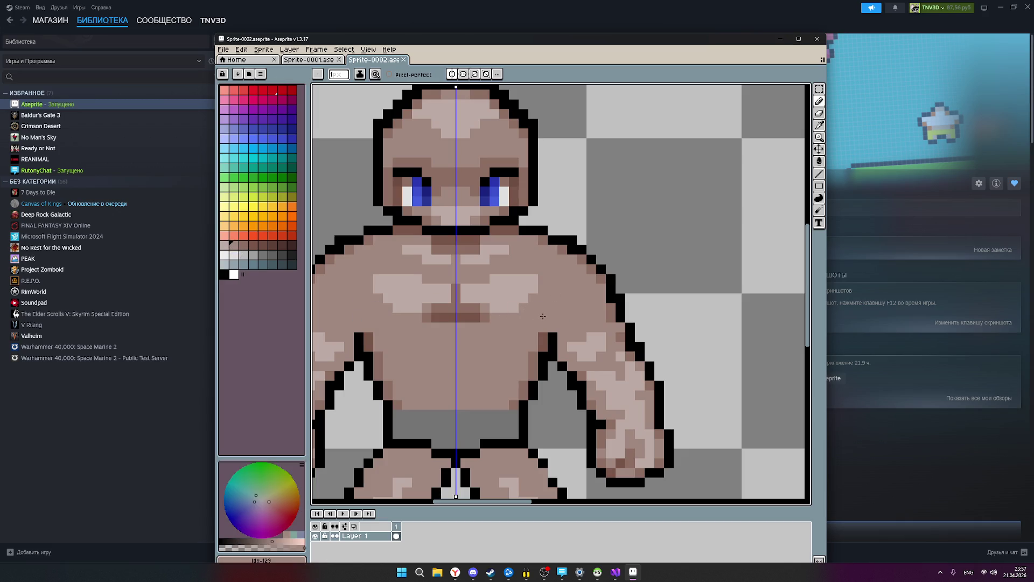
# Check the figure at different zoom levels and save the sprite.
pyautogui.scroll(-4, 542, 316)
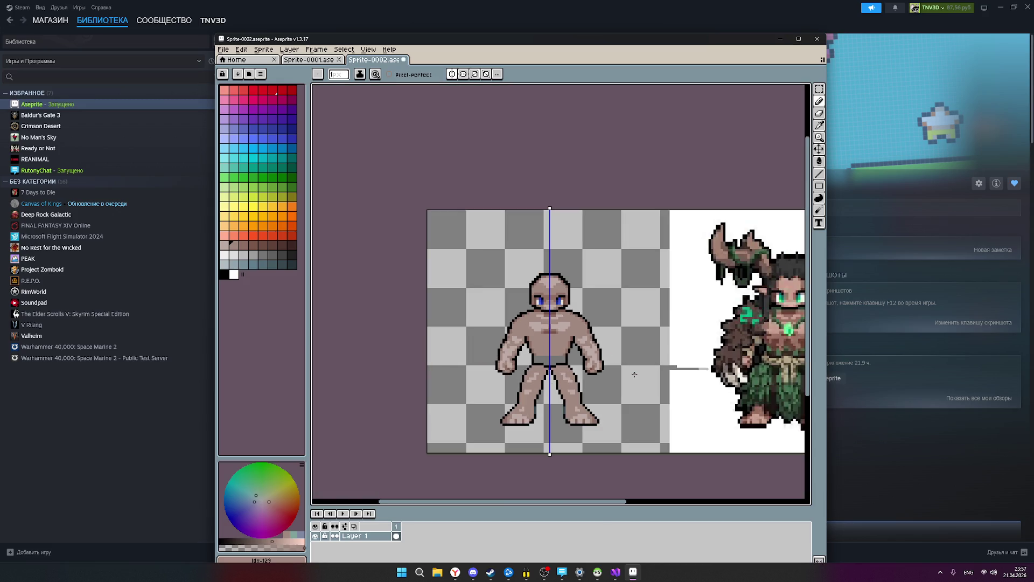
pyautogui.scroll(-1, 624, 363)
pyautogui.scroll(1, 619, 364)
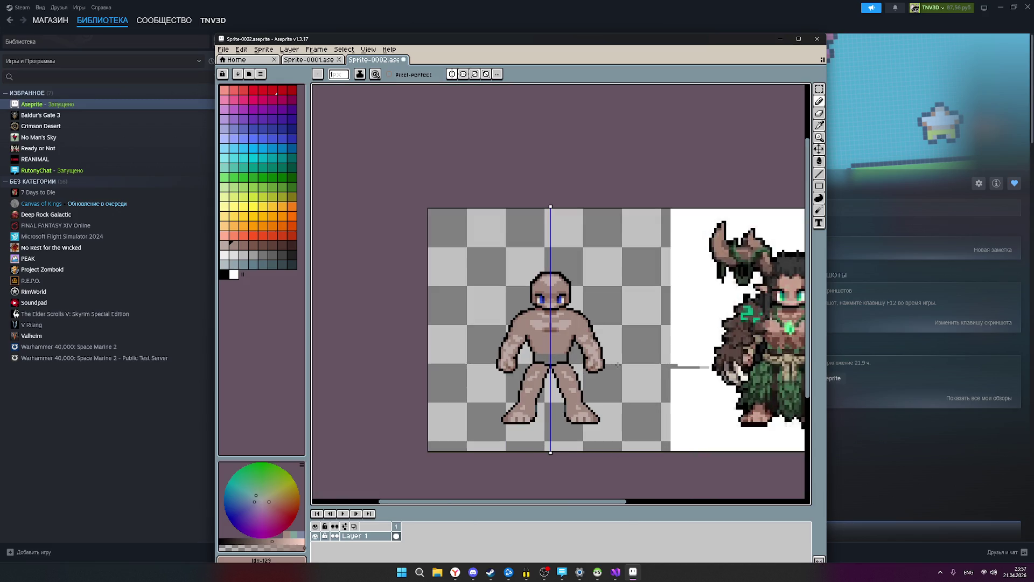
pyautogui.scroll(1, 579, 330)
pyautogui.scroll(-1, 617, 346)
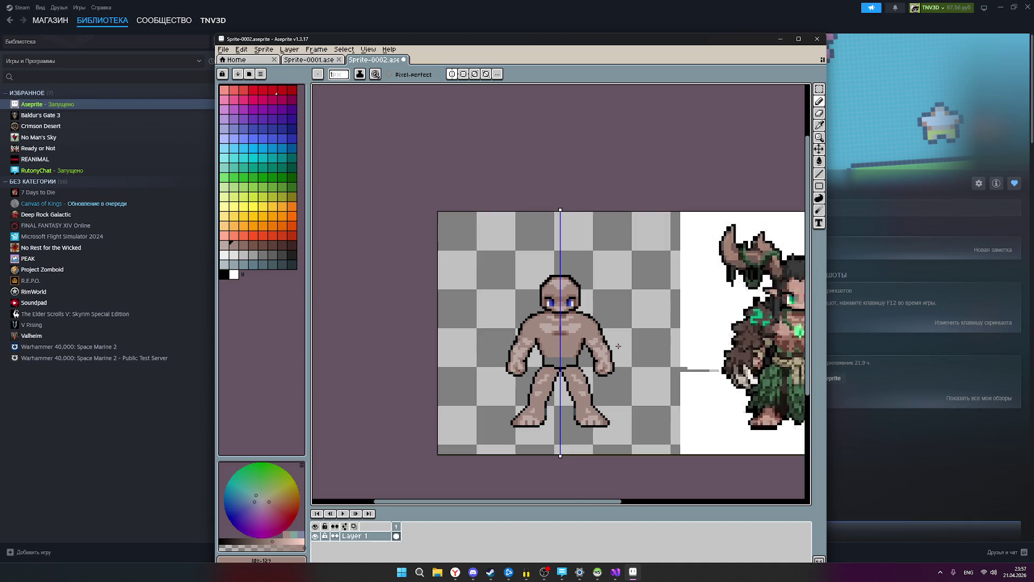
pyautogui.scroll(-1, 618, 346)
pyautogui.hotkey('ctrl', 's')
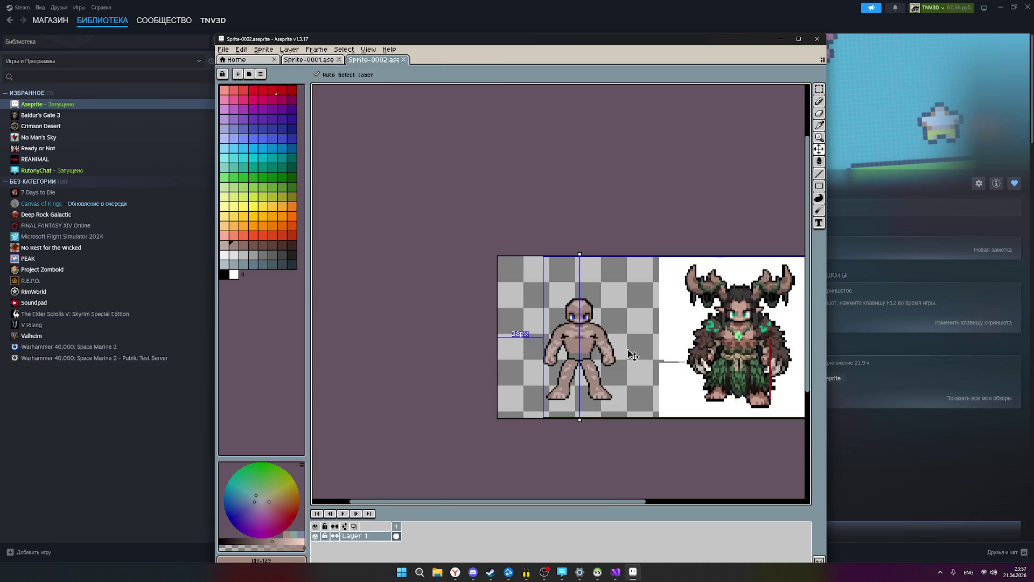
# Test a mirrored pixel on the figure and recentre the view on it.
pyautogui.scroll(3, 614, 345)
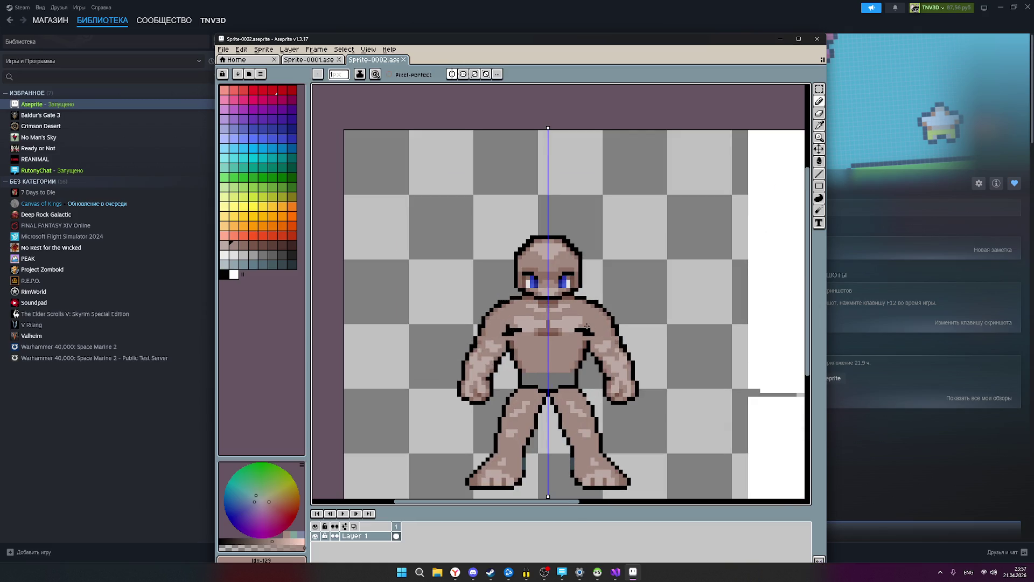
pyautogui.scroll(1, 583, 326)
pyautogui.scroll(-1, 579, 333)
pyautogui.click(576, 332)
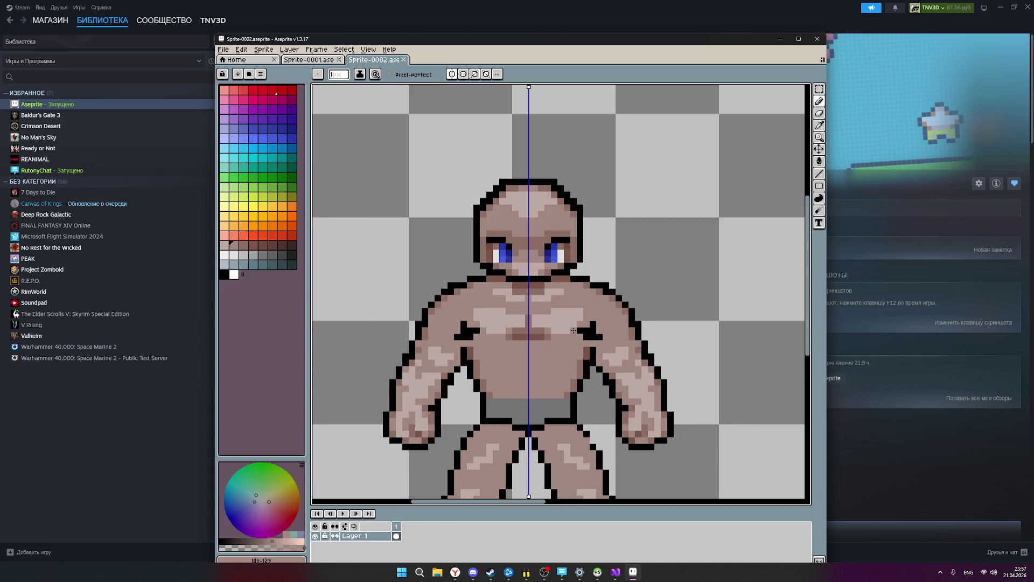
pyautogui.scroll(-2, 646, 350)
pyautogui.scroll(1, 638, 360)
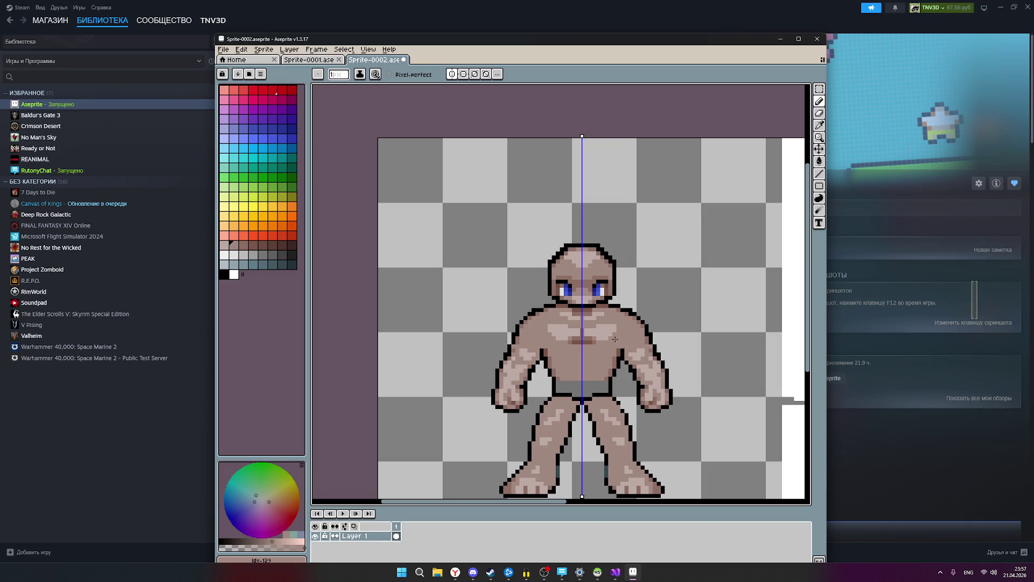
pyautogui.scroll(-2, 619, 340)
pyautogui.moveTo(625, 341); pyautogui.dragTo(547, 336)
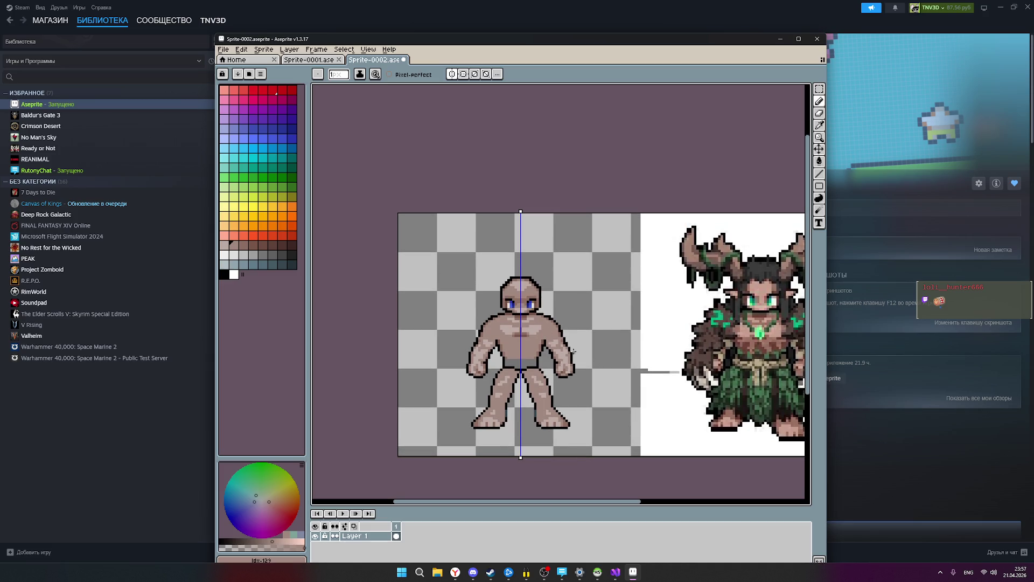
pyautogui.scroll(3, 562, 338)
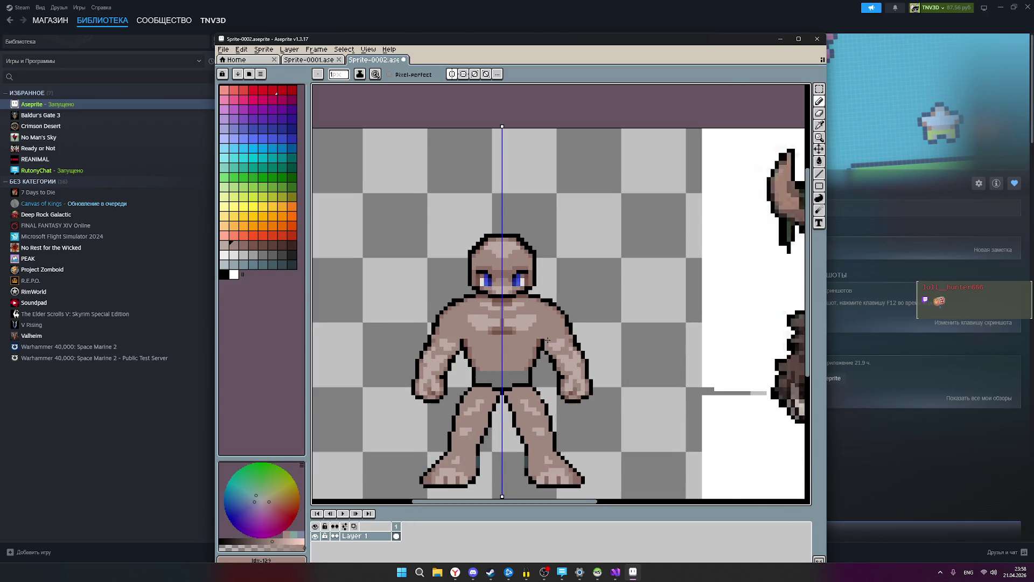
# Draw black armpit lines mirrored on both sides of the chest.
pyautogui.click(224, 275)
pyautogui.scroll(2, 536, 336)
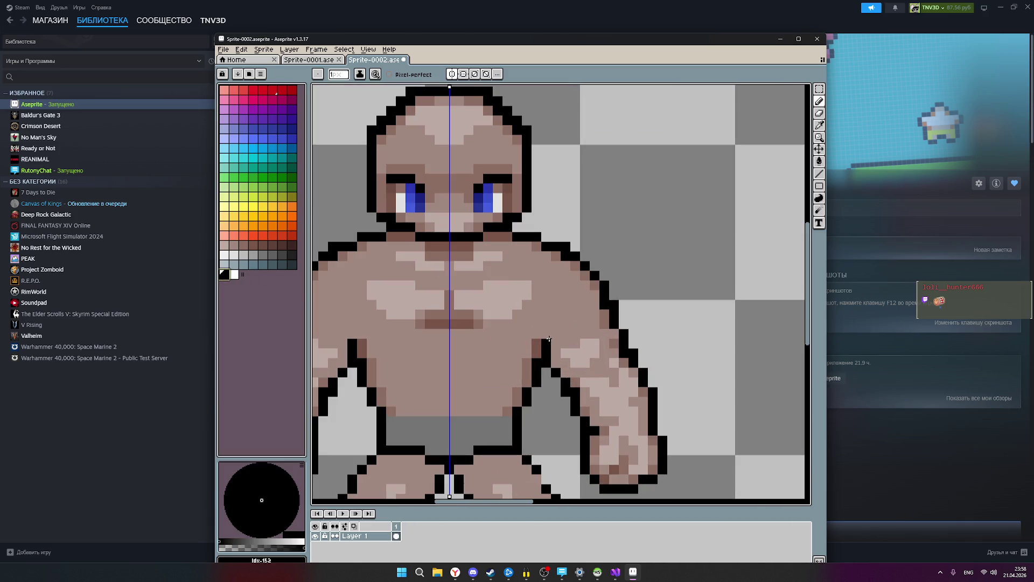
pyautogui.moveTo(540, 335); pyautogui.dragTo(553, 335)
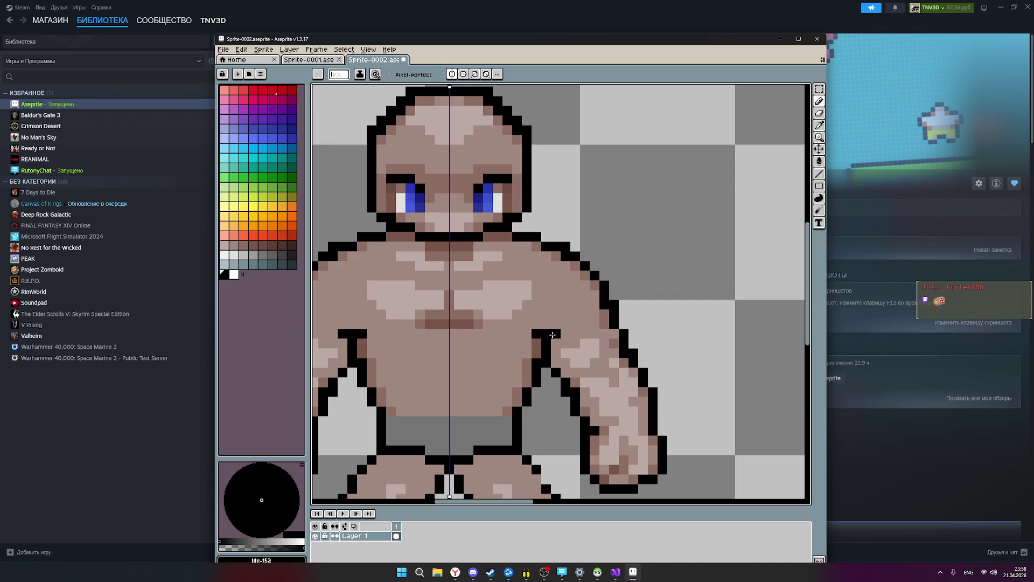
pyautogui.scroll(-4, 543, 335)
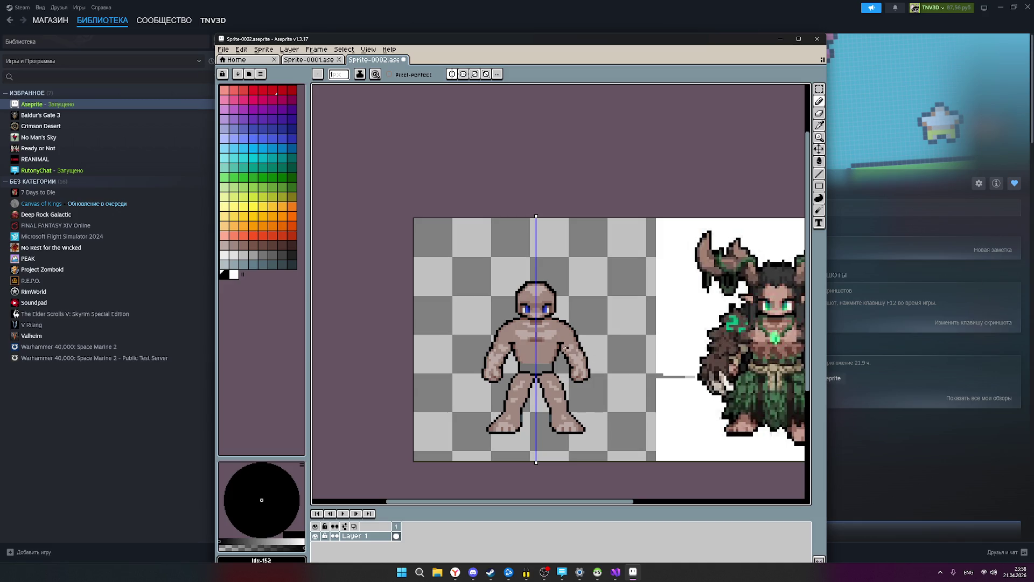
pyautogui.scroll(2, 566, 347)
pyautogui.scroll(-2, 617, 352)
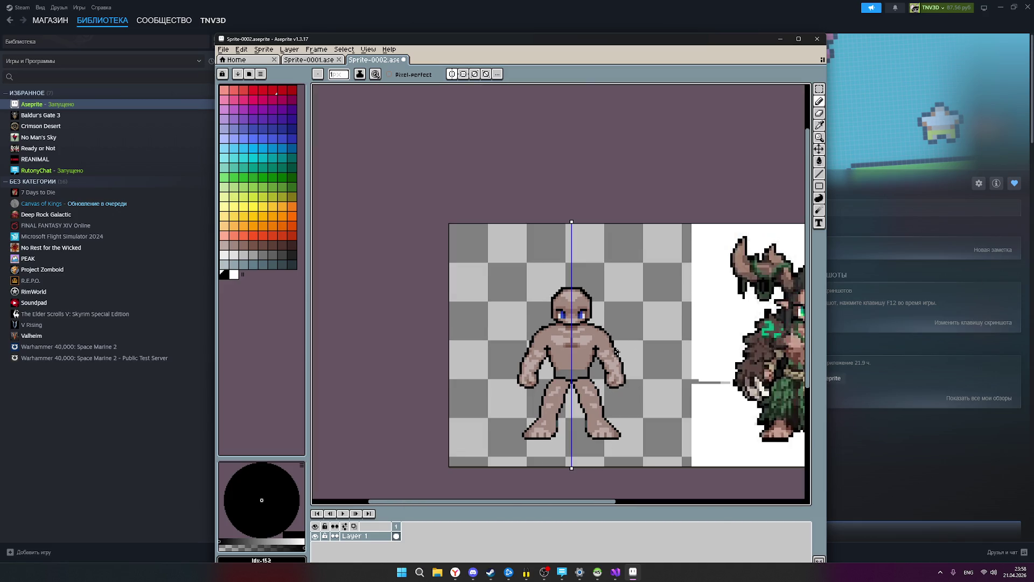
pyautogui.scroll(-1, 618, 351)
pyautogui.scroll(1, 618, 351)
pyautogui.press('v')
pyautogui.press('b')
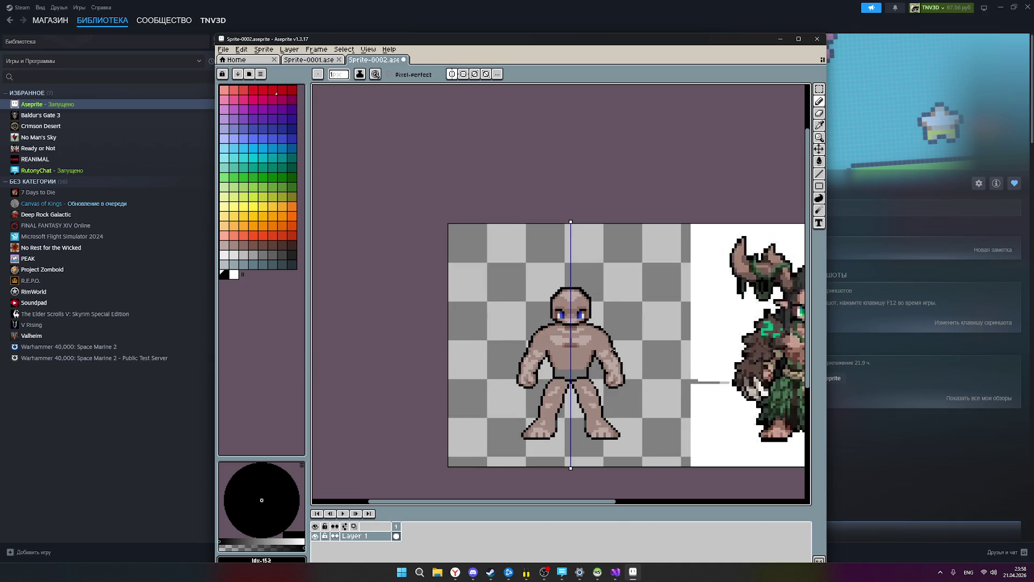
pyautogui.scroll(2, 594, 349)
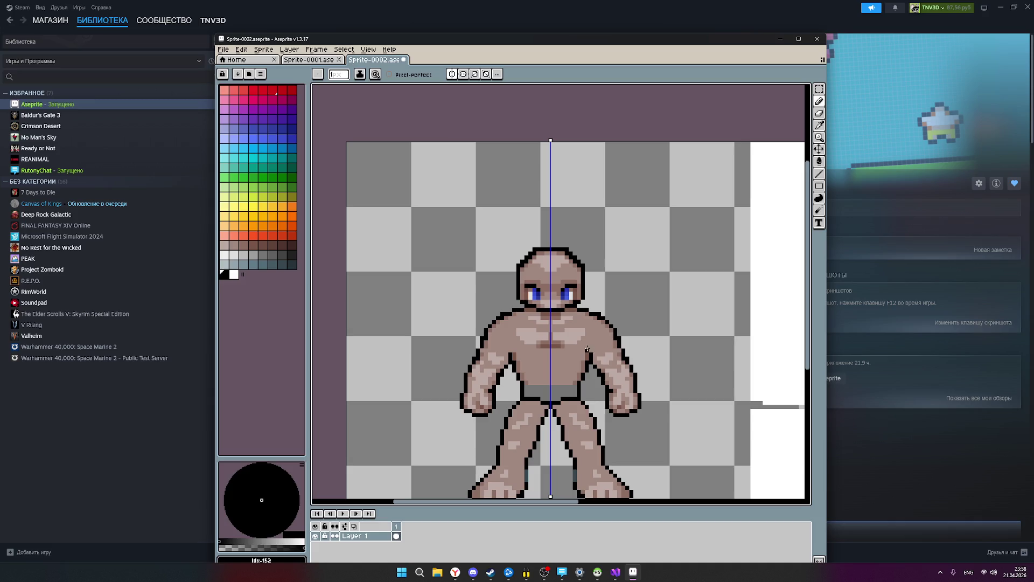
pyautogui.scroll(-1, 651, 345)
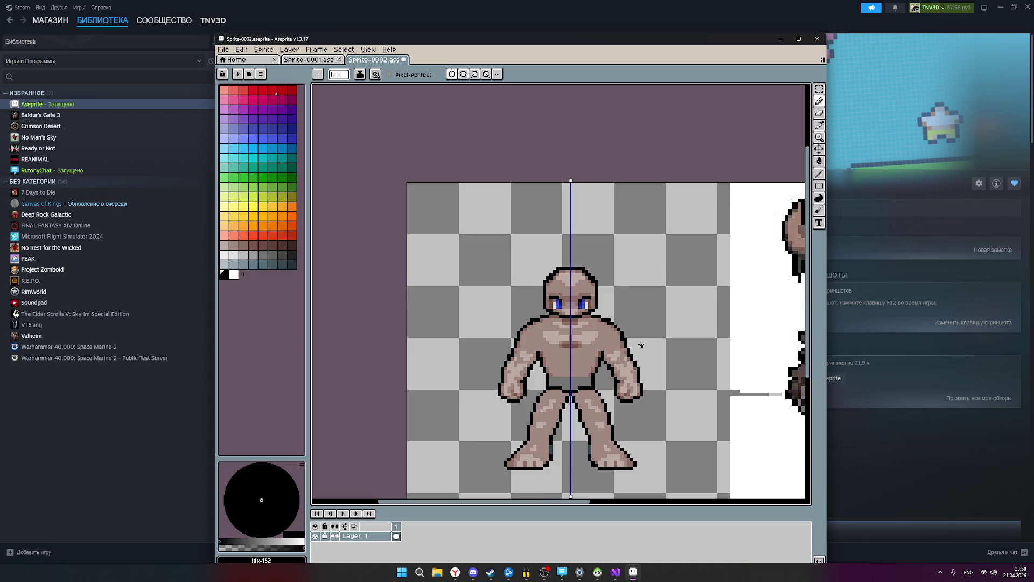
# Save the sprite and pan so the figure and full demon reference are visible.
pyautogui.scroll(-1, 641, 345)
pyautogui.hotkey('ctrl', 's')
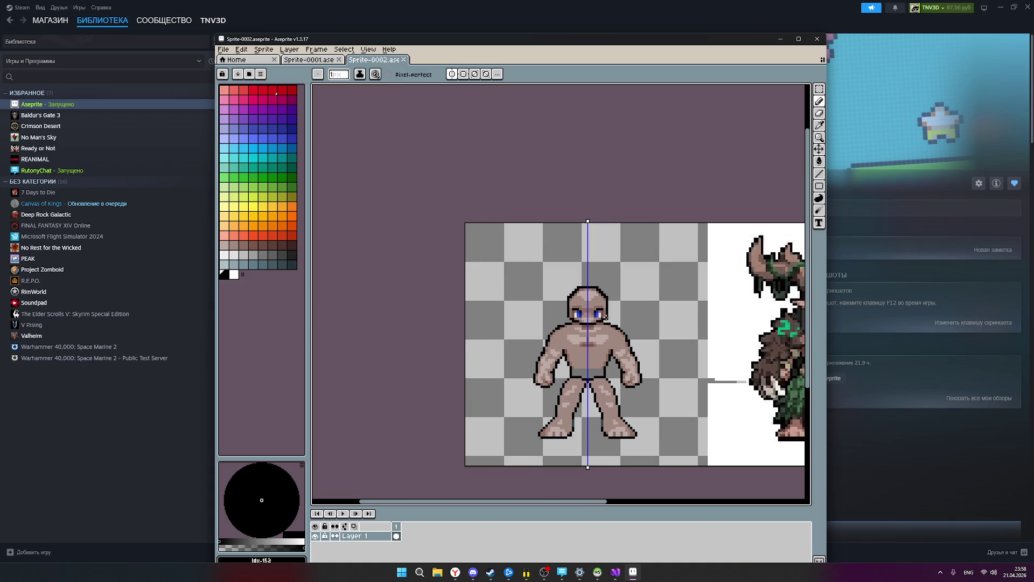
pyautogui.moveTo(633, 354)
pyautogui.mouseDown()
pyautogui.moveTo(584, 293)
pyautogui.moveTo(544, 302)
pyautogui.mouseUp()
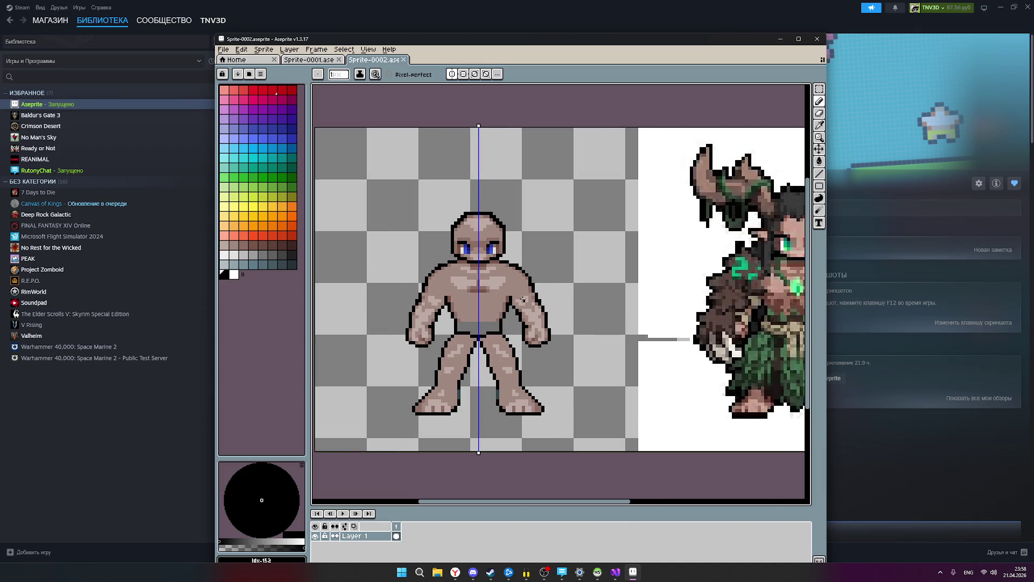
pyautogui.scroll(-2, 495, 295)
pyautogui.scroll(1, 516, 301)
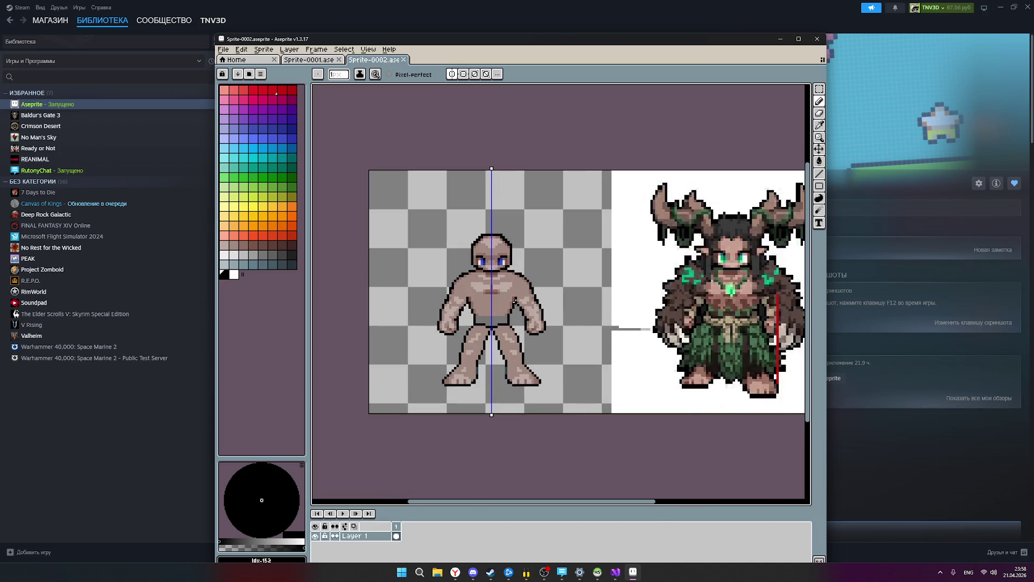
pyautogui.moveTo(563, 307); pyautogui.dragTo(525, 325)
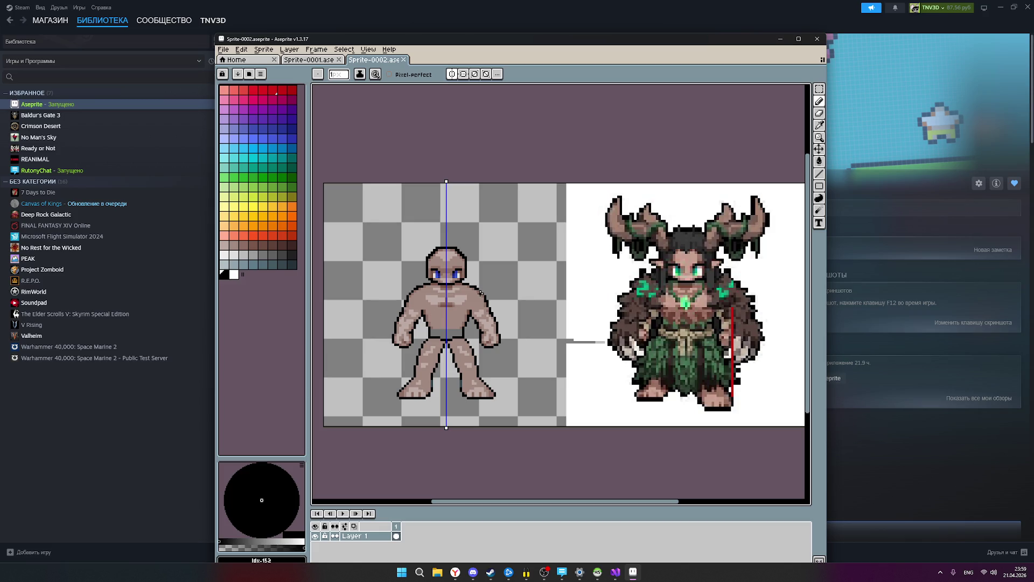
# Dismiss the canvas context menu and switch to the browser's hh.ru vacancy page.
pyautogui.rightClick(492, 289)
pyautogui.press('Escape')
pyautogui.click(455, 572)
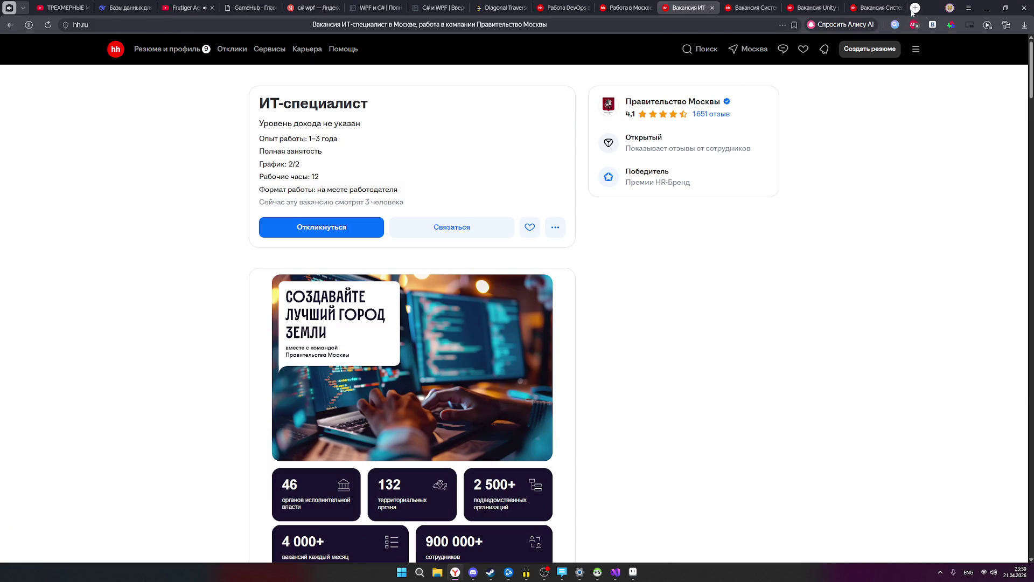
# Load youtube.com in a new browser tab using the 'you' address suggestion.
pyautogui.click(914, 8)
pyautogui.write('youtube.com')
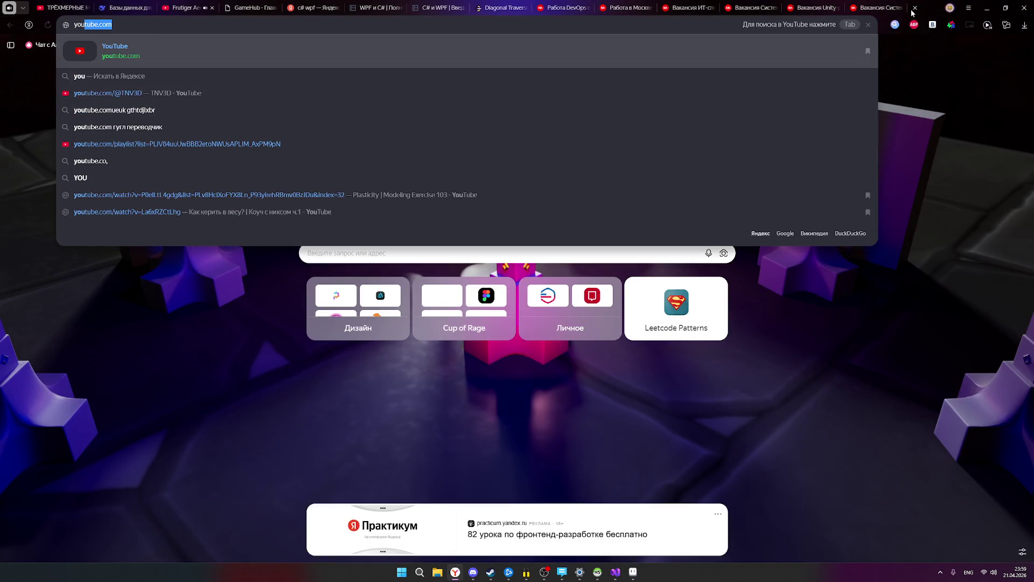
pyautogui.press('Return')
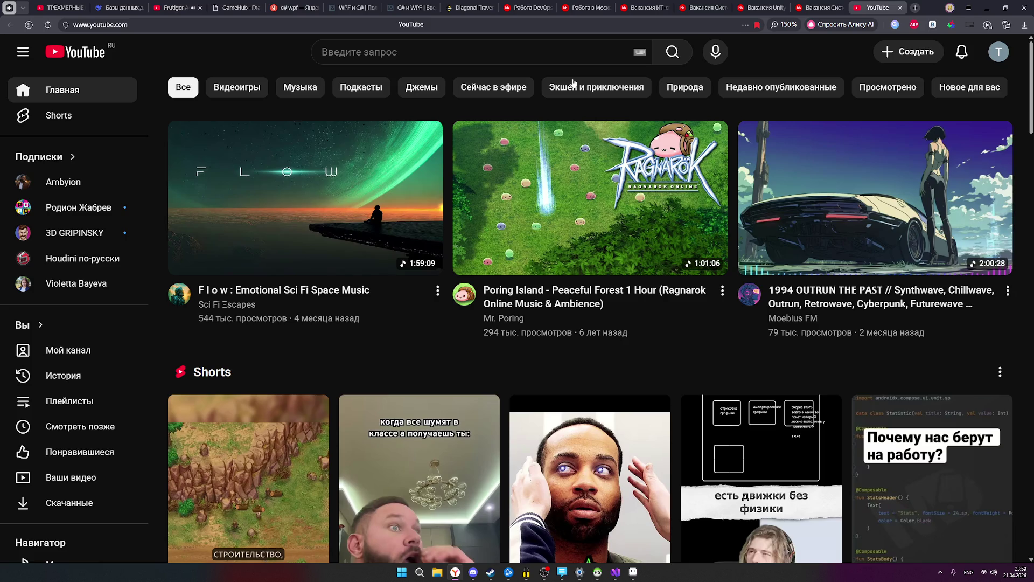
pyautogui.moveTo(561, 218)
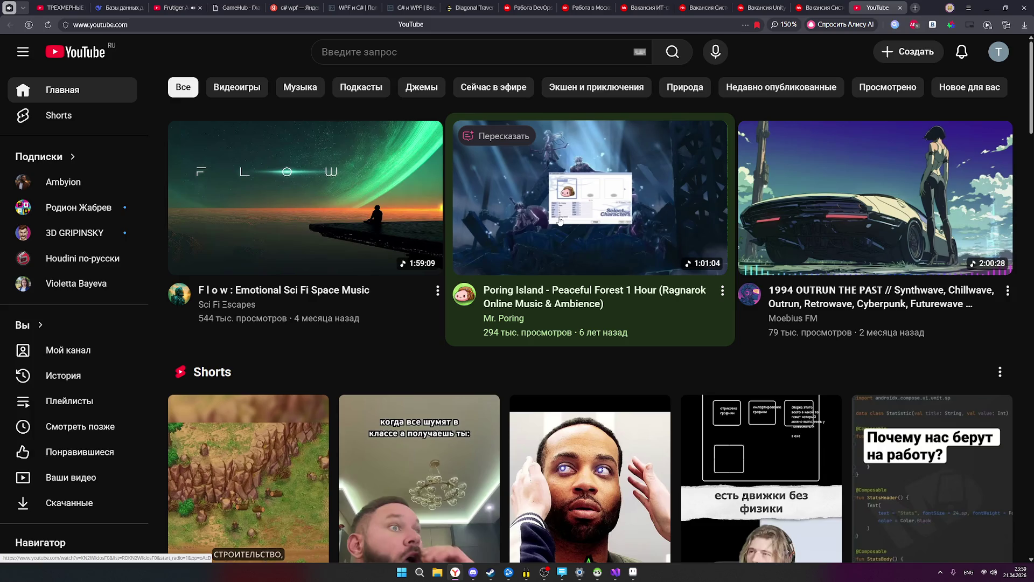
# Play the Poring Island forest ambience video with its sound muted.
pyautogui.click(561, 218)
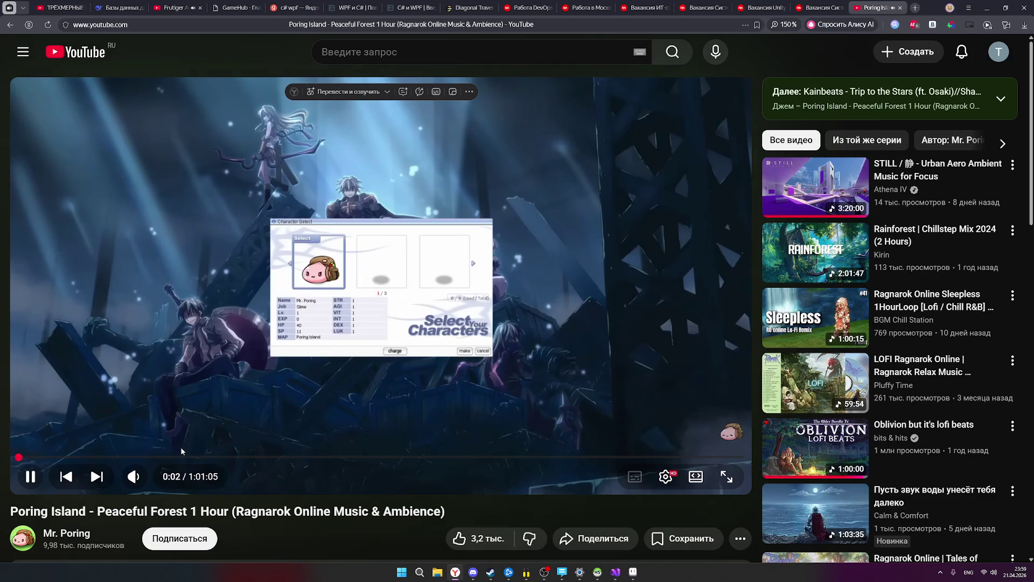
pyautogui.click(134, 476)
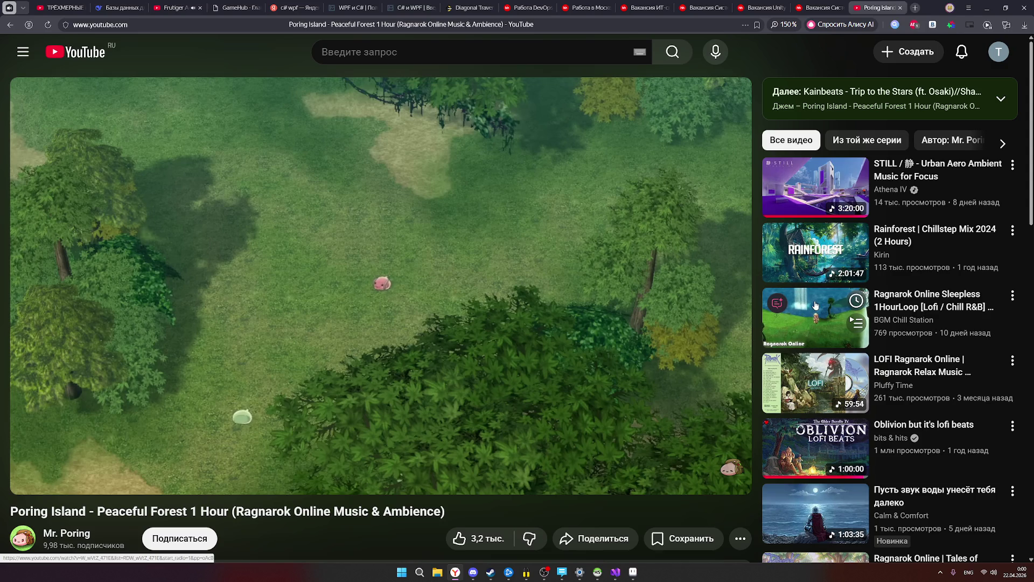
pyautogui.scroll(-3, 814, 337)
pyautogui.scroll(-3, 817, 326)
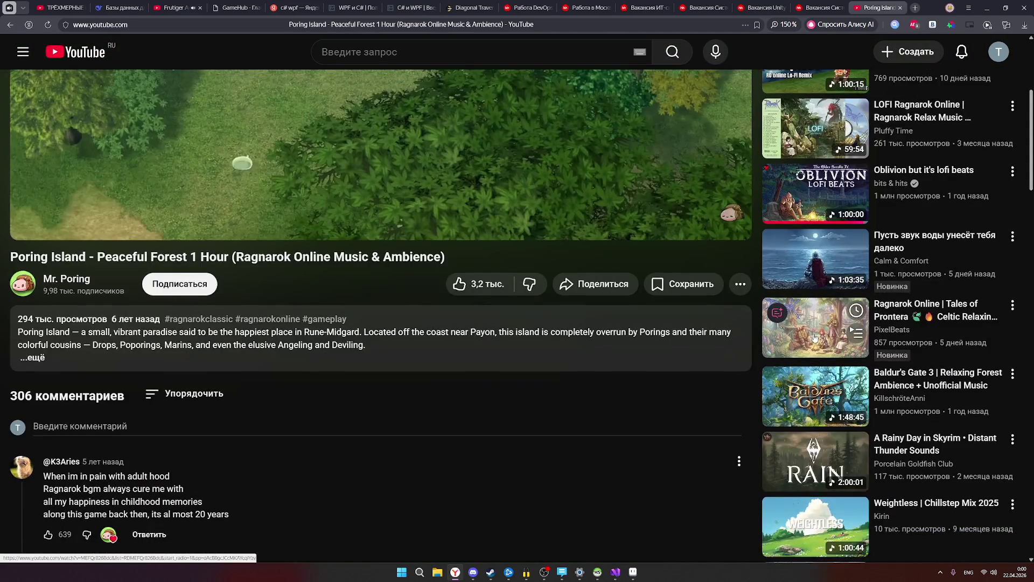
pyautogui.scroll(5, 677, 412)
pyautogui.scroll(2, 664, 415)
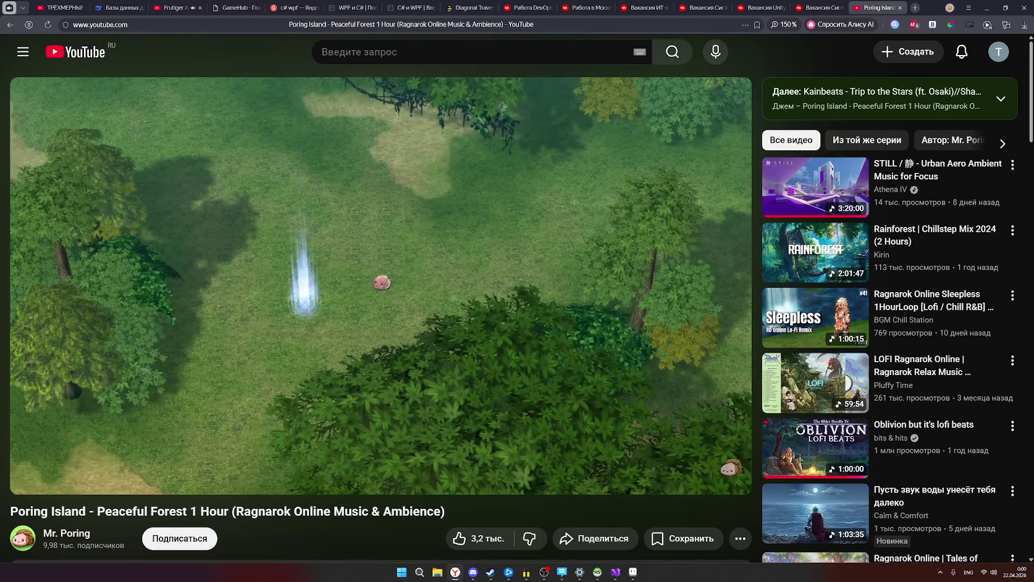
# Scroll through the video's comments, then bring Aseprite's Sprite-0002 back in front.
pyautogui.moveTo(852, 344)
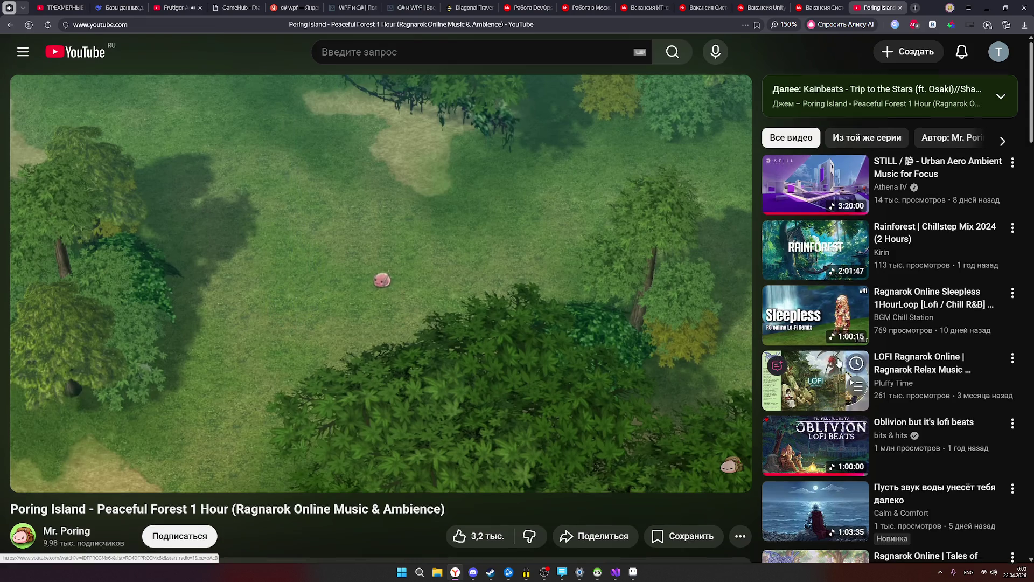
pyautogui.scroll(-8, 849, 356)
pyautogui.scroll(-6, 839, 362)
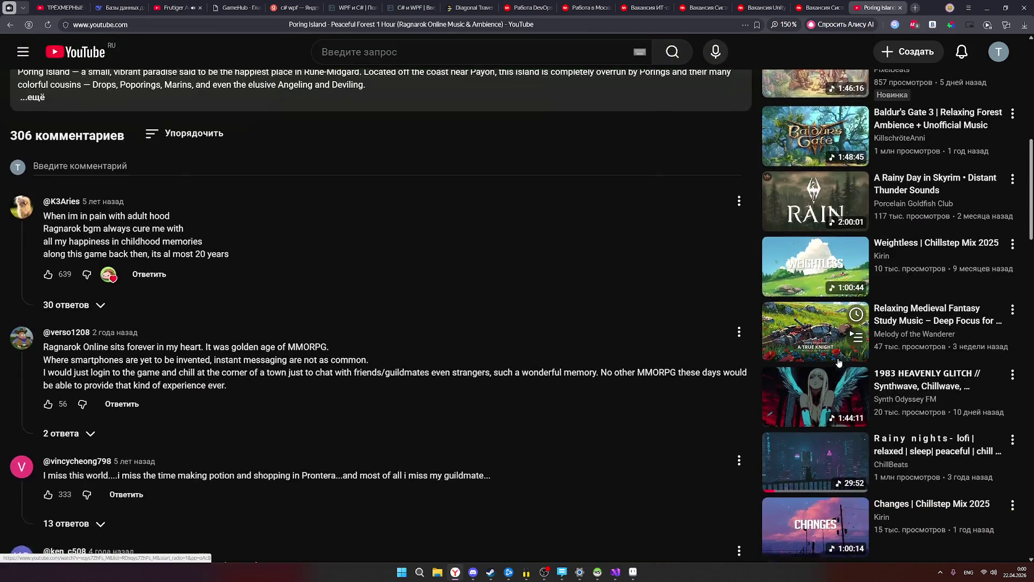
pyautogui.scroll(-6, 836, 367)
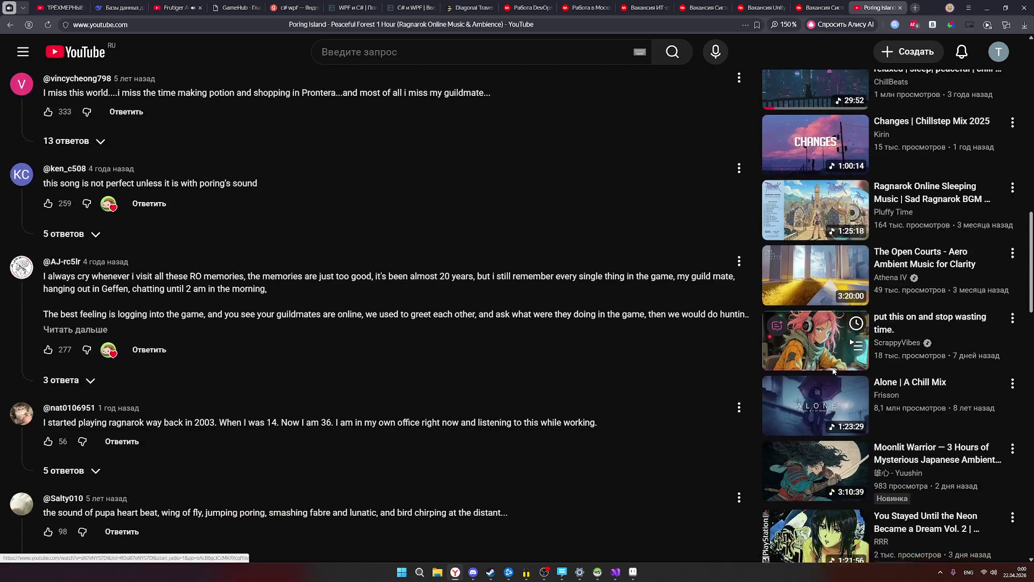
pyautogui.scroll(10, 834, 371)
pyautogui.scroll(10, 834, 372)
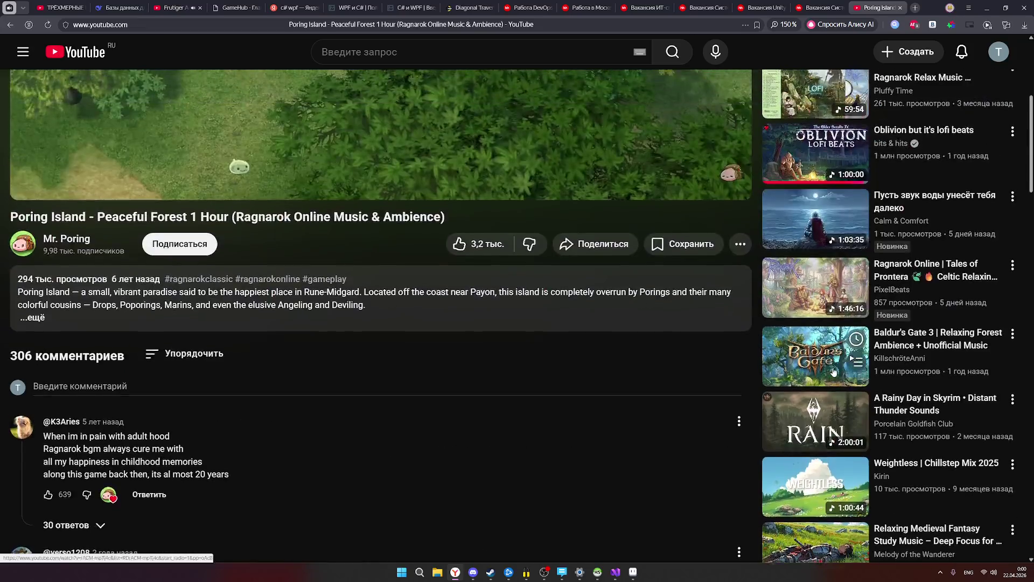
pyautogui.click(632, 573)
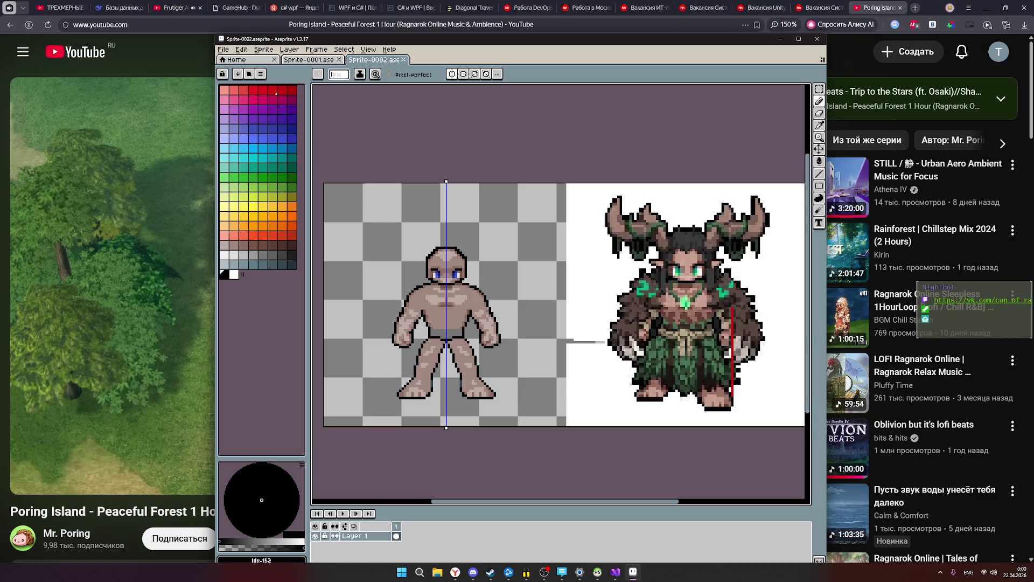
pyautogui.click(544, 572)
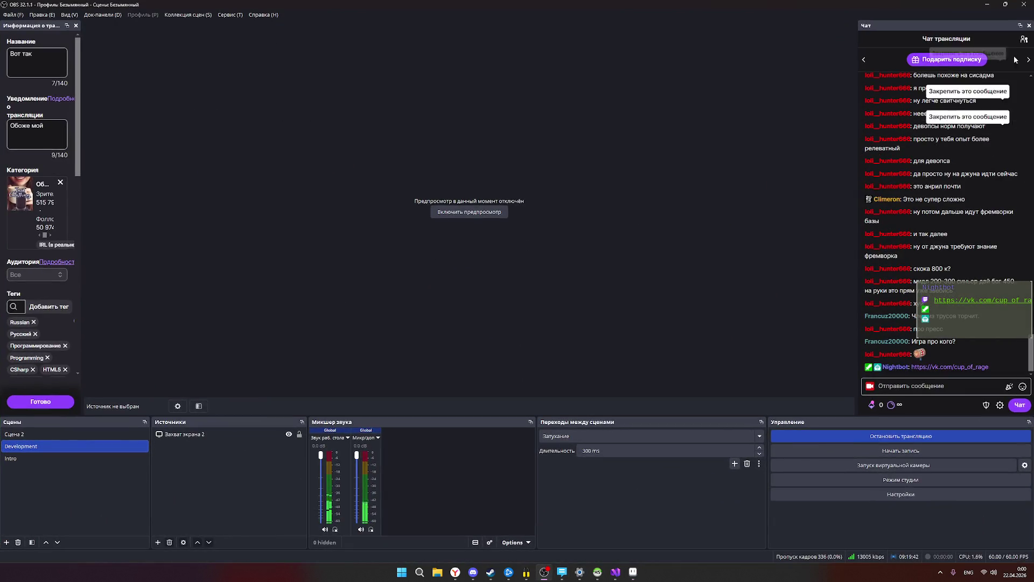
pyautogui.click(1024, 39)
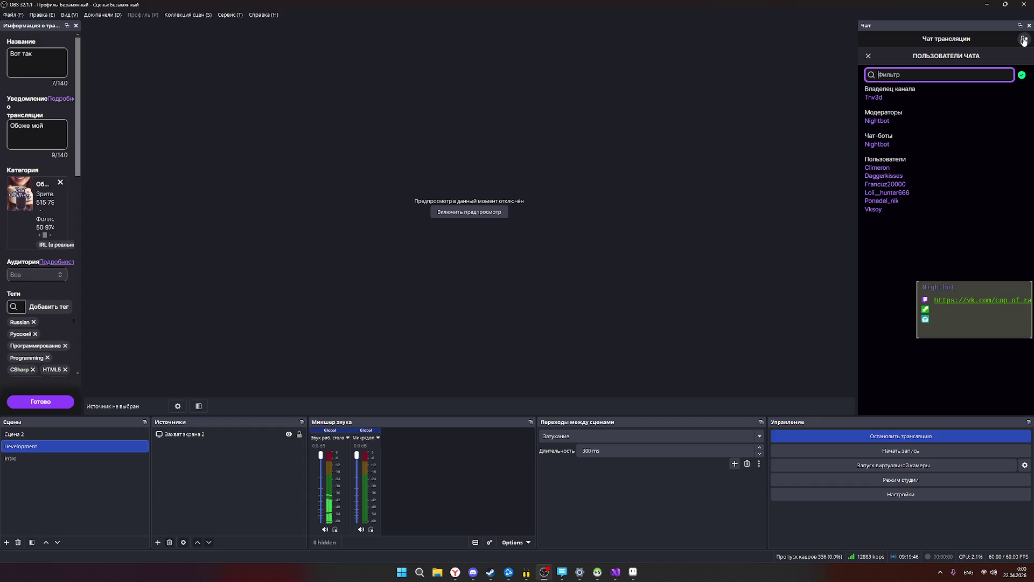
pyautogui.click(1024, 40)
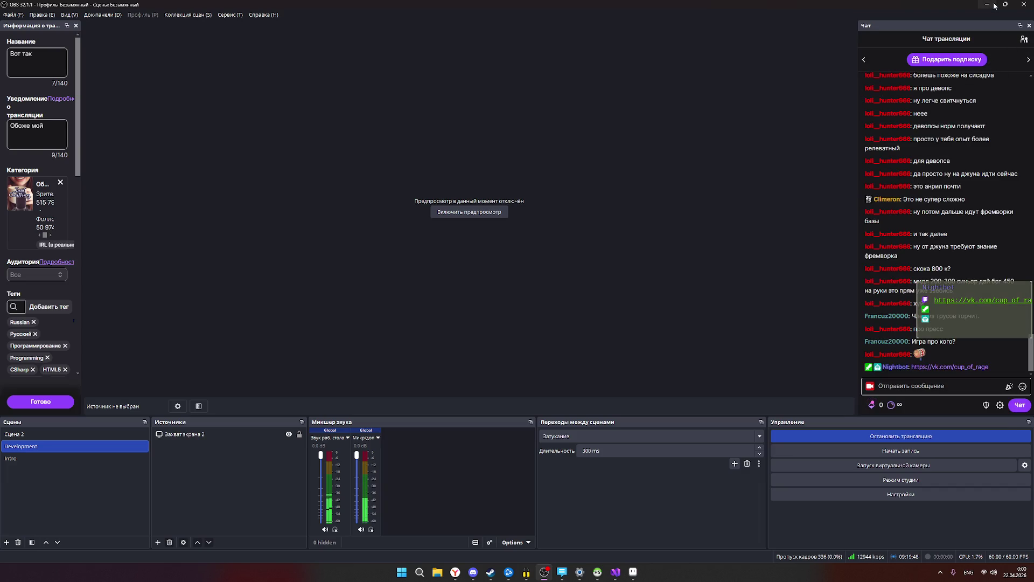
pyautogui.click(993, 5)
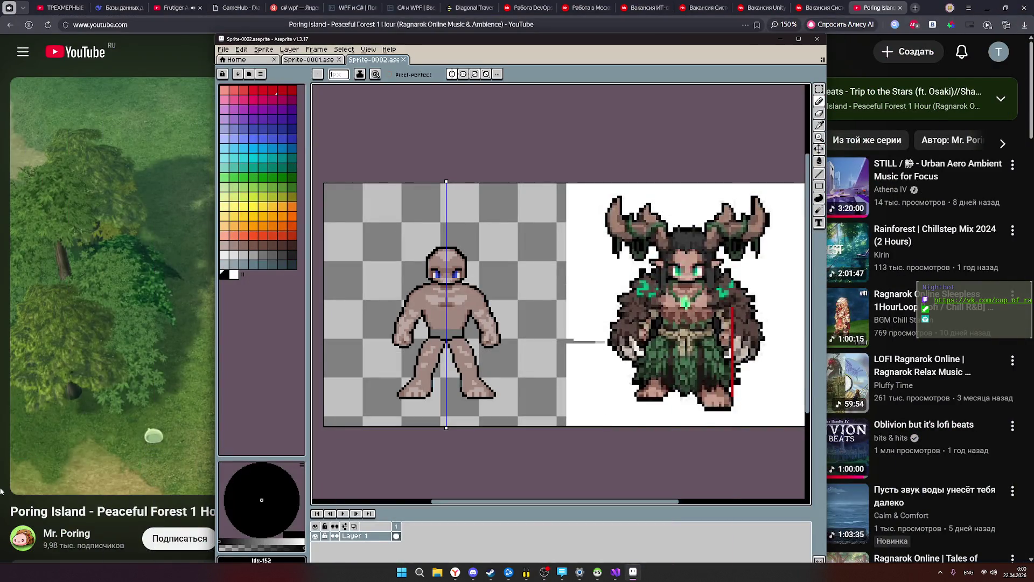
# Minimize Aseprite, then show Baldur's Gate 3 in the Steam library.
pyautogui.click(781, 39)
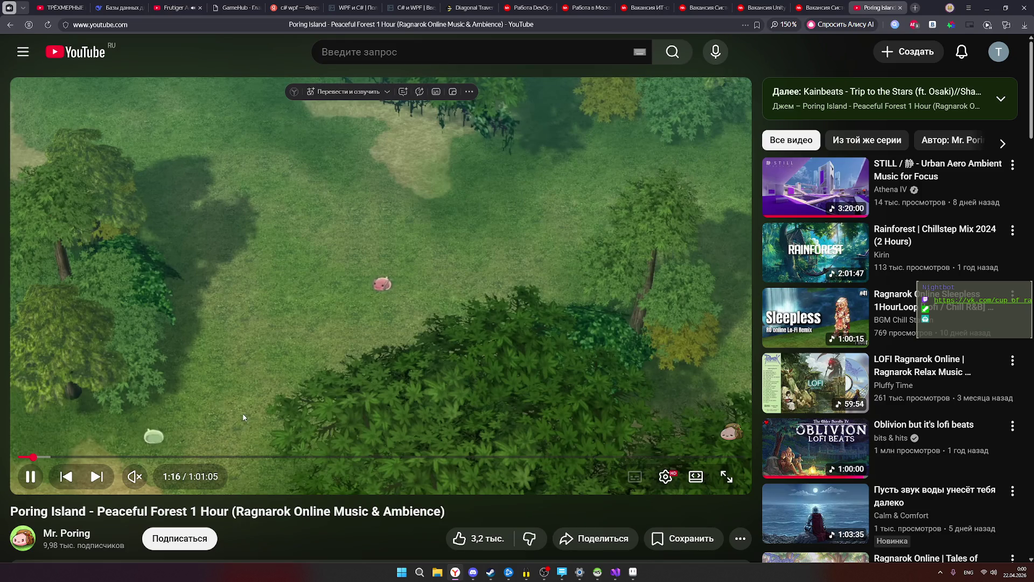
pyautogui.scroll(-1, 491, 402)
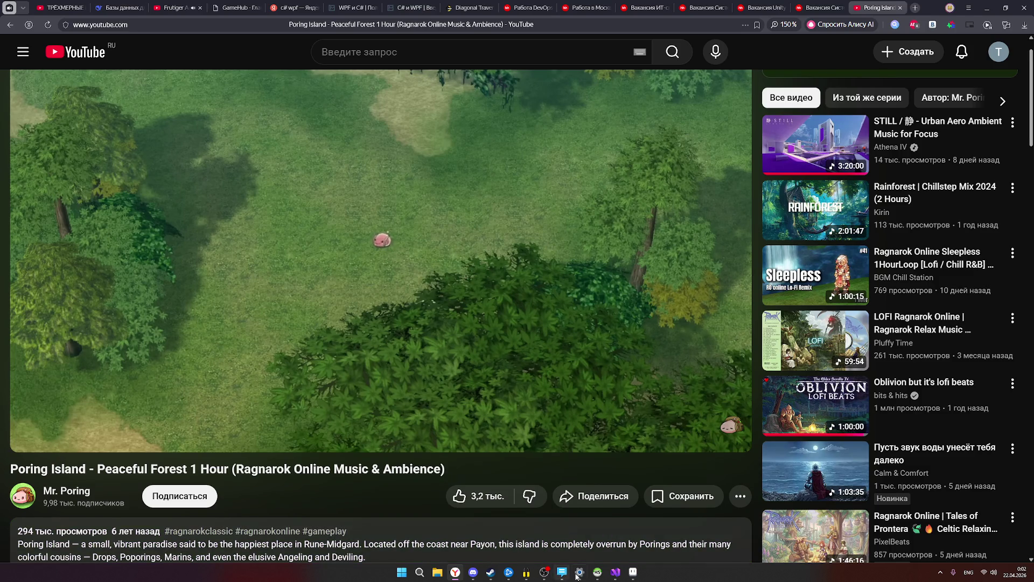
pyautogui.click(491, 572)
pyautogui.click(49, 115)
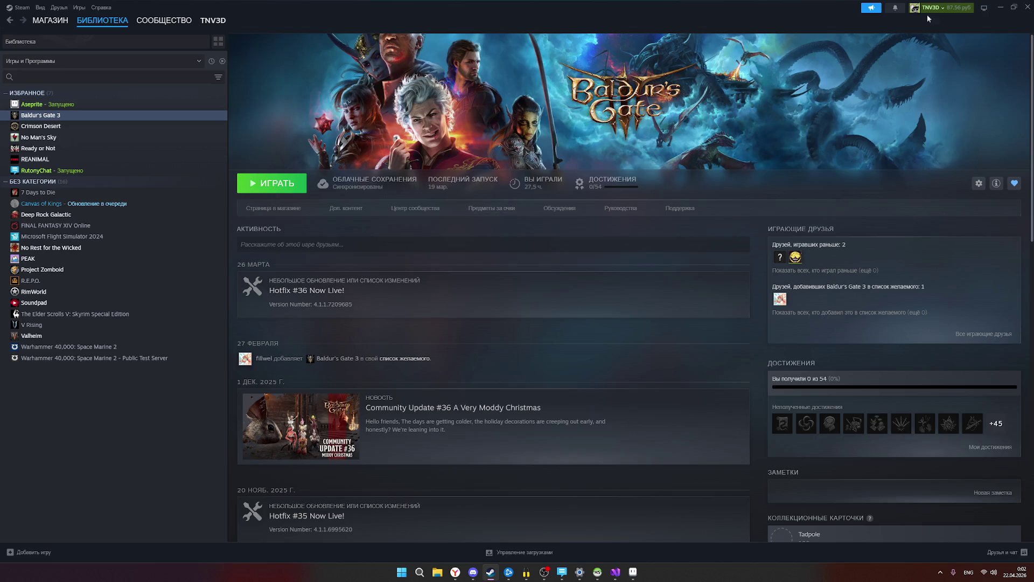
# Minimize Steam to reveal the Poring Island video again.
pyautogui.click(1000, 7)
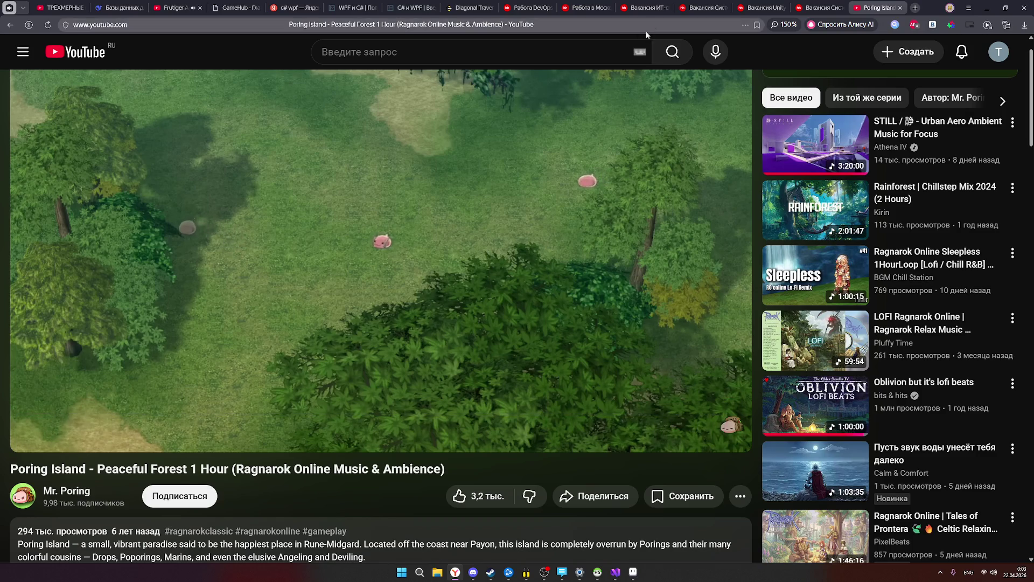
# Search YouTube for 'ori the blind forest' and open the Ginso Tree escape video.
pyautogui.scroll(-3, 677, 232)
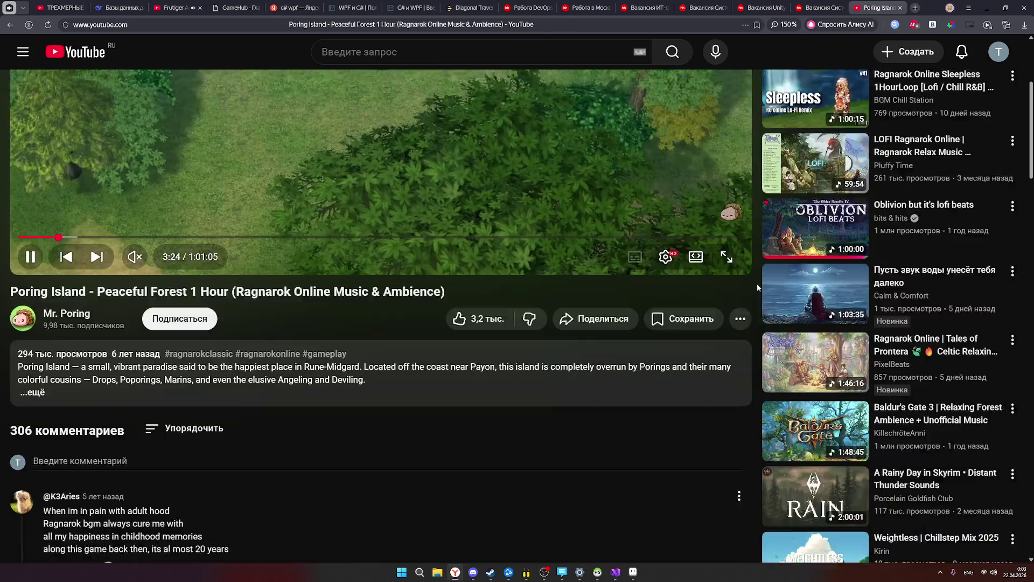
pyautogui.scroll(-3, 758, 288)
pyautogui.scroll(7, 405, 154)
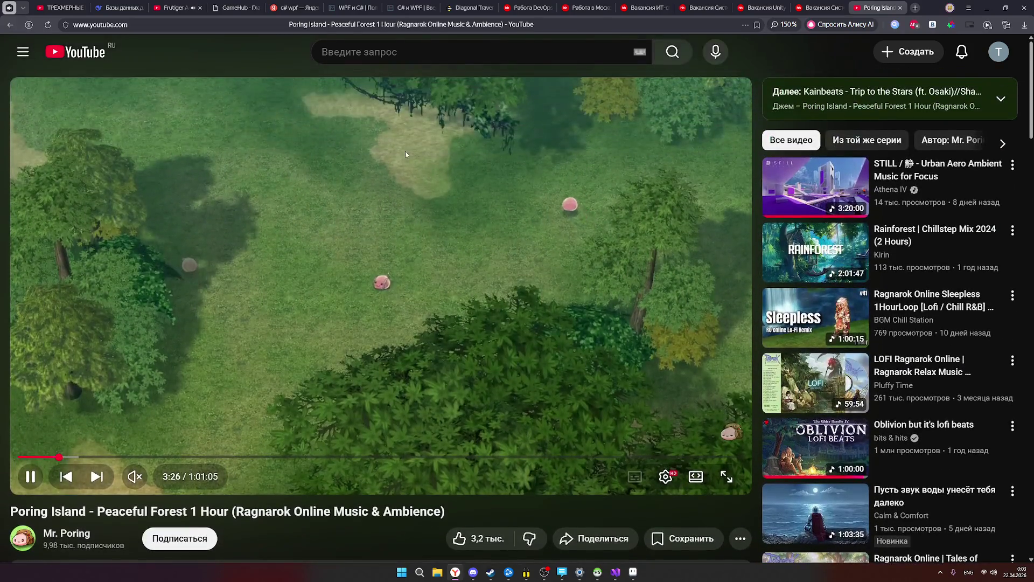
pyautogui.click(424, 50)
pyautogui.write('2')
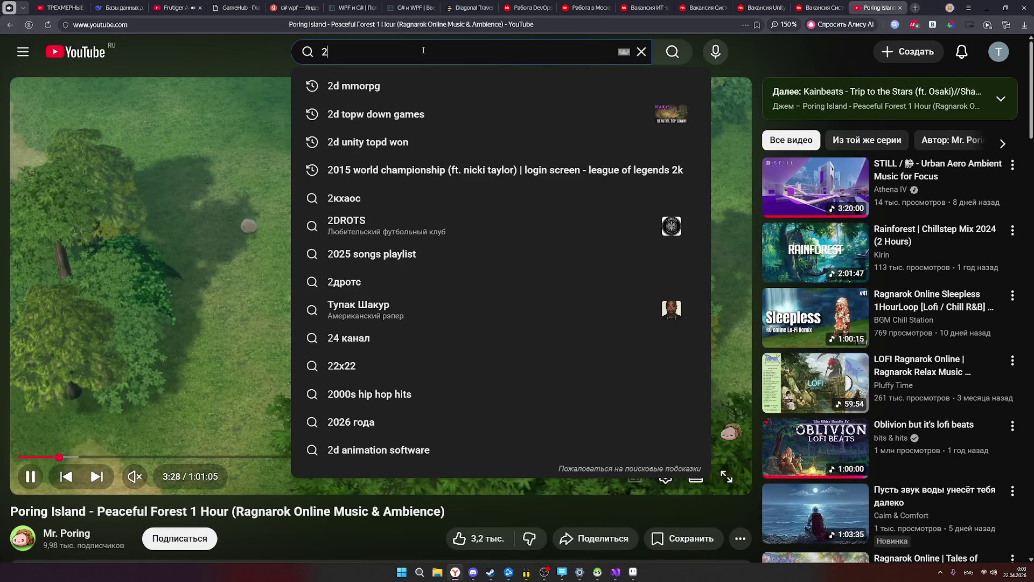
pyautogui.write('d')
pyautogui.press('BackSpace')
pyautogui.press('BackSpace')
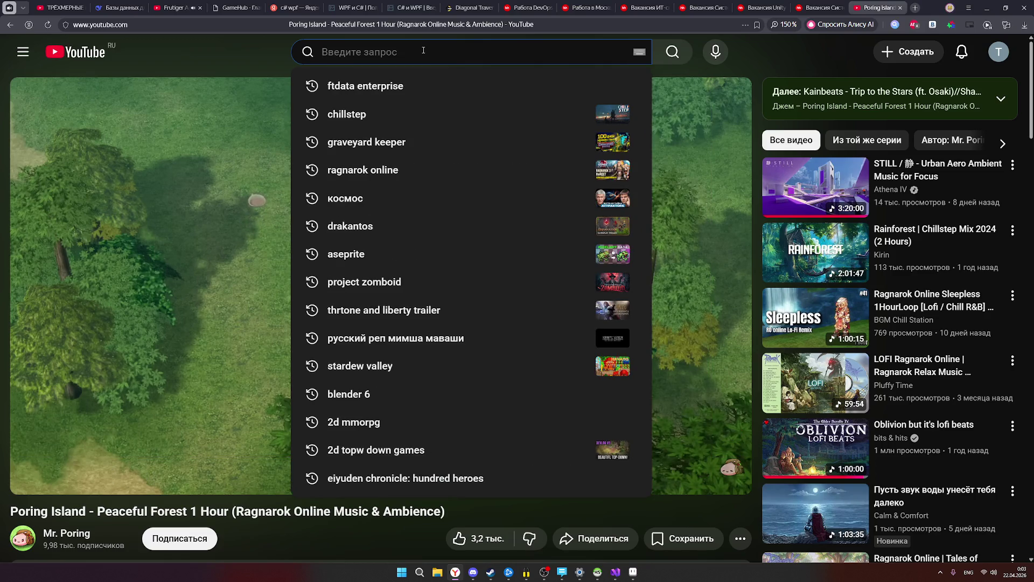
pyautogui.write('orio')
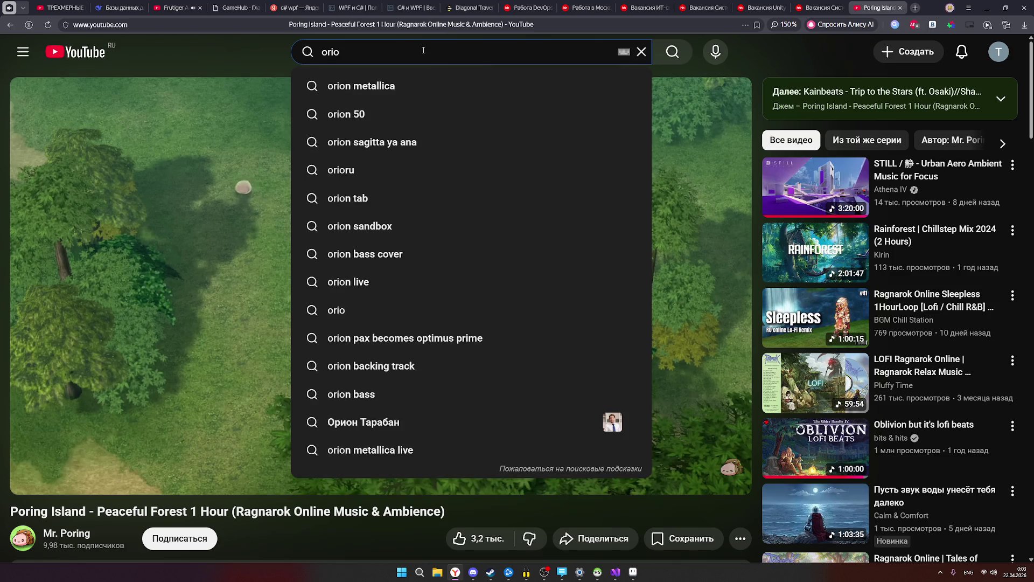
pyautogui.press('BackSpace')
pyautogui.press('BackSpace')
pyautogui.press('BackSpace')
pyautogui.write('ori t')
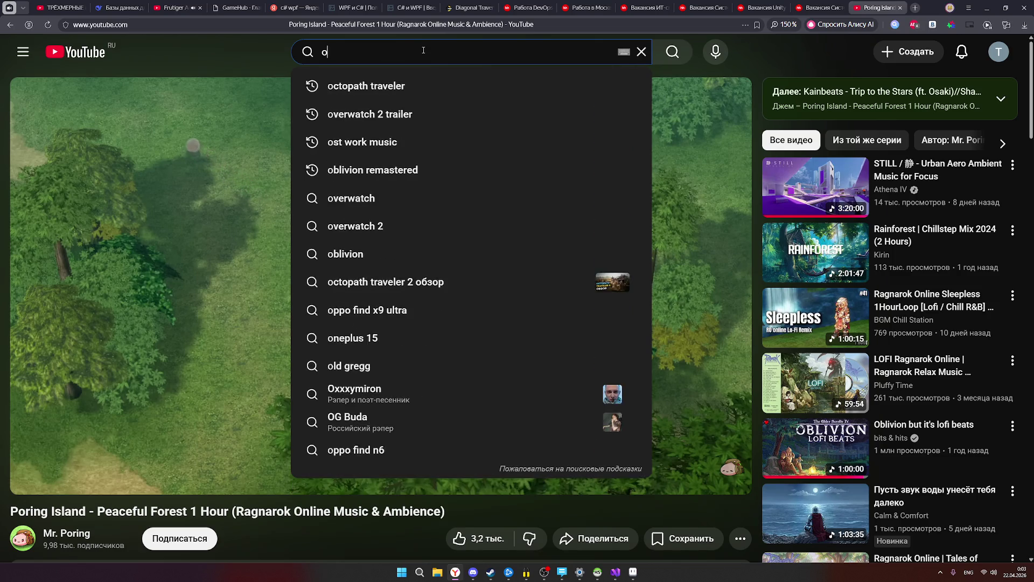
pyautogui.write('he blind')
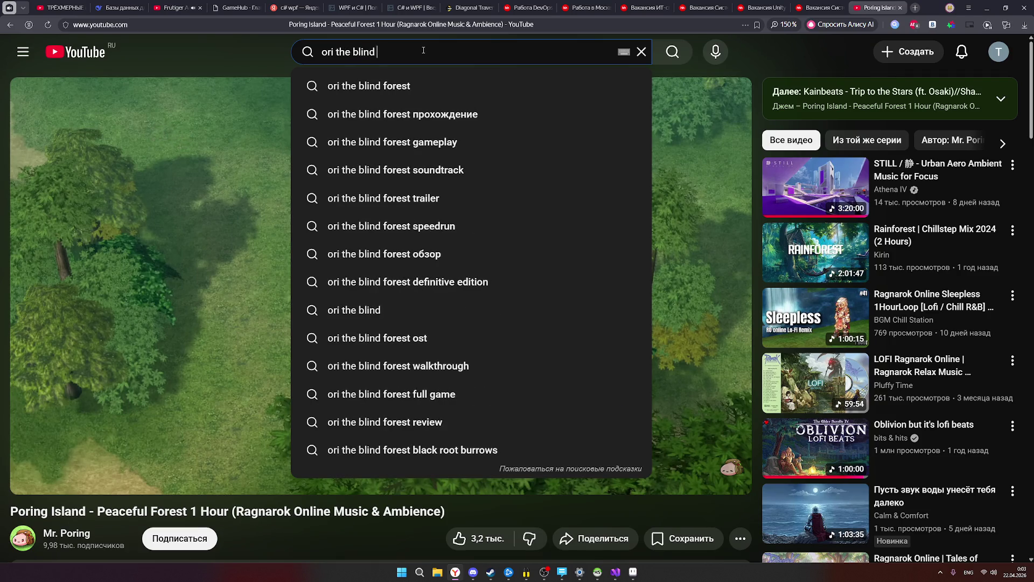
pyautogui.write('st')
pyautogui.press('Return')
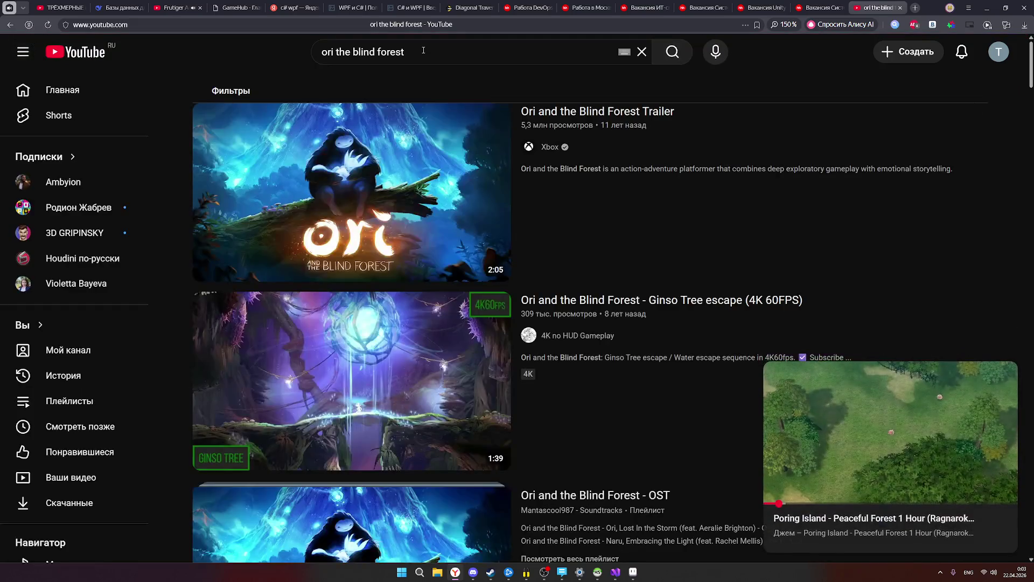
pyautogui.click(441, 339)
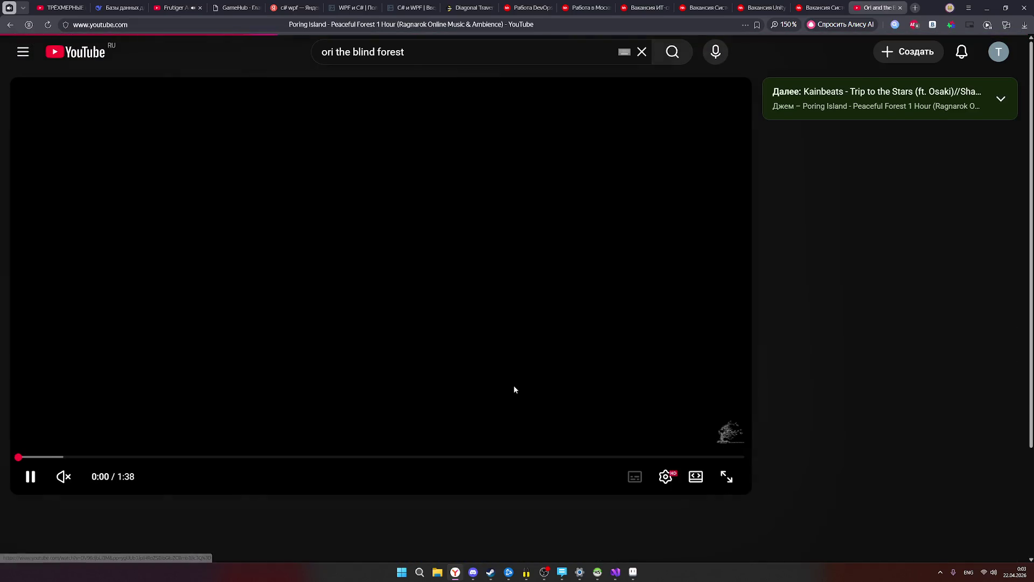